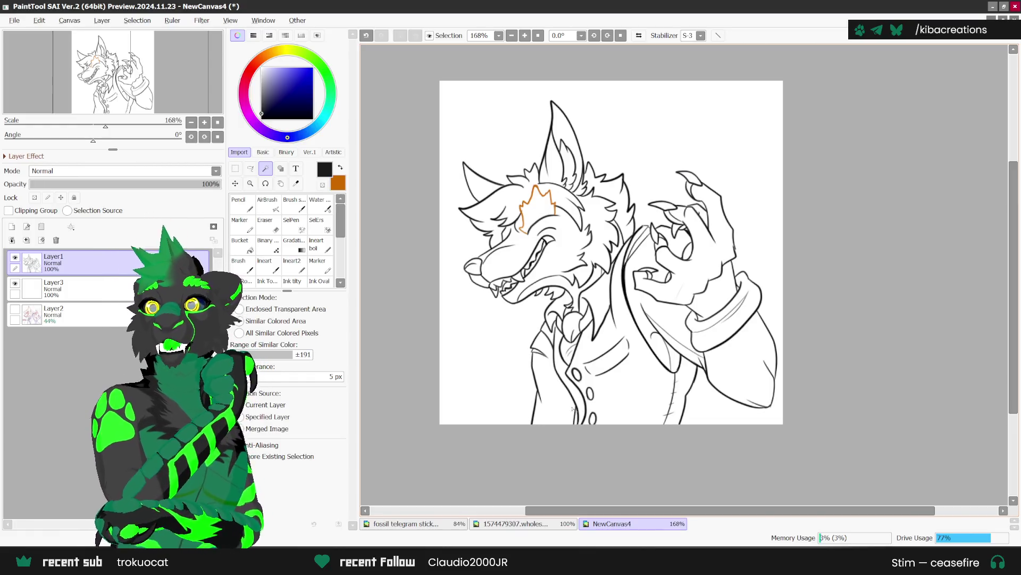
Magic-wand the blank background around the wolf lineart using Enclosed Transparent Area mode.
scroll(651, 130, up, 1)
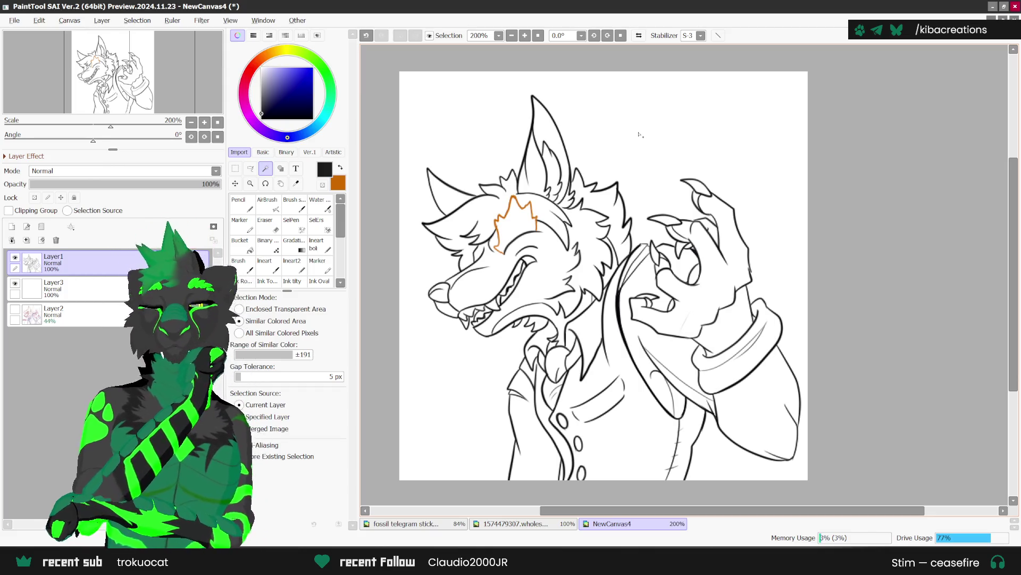
click(240, 308)
click(627, 113)
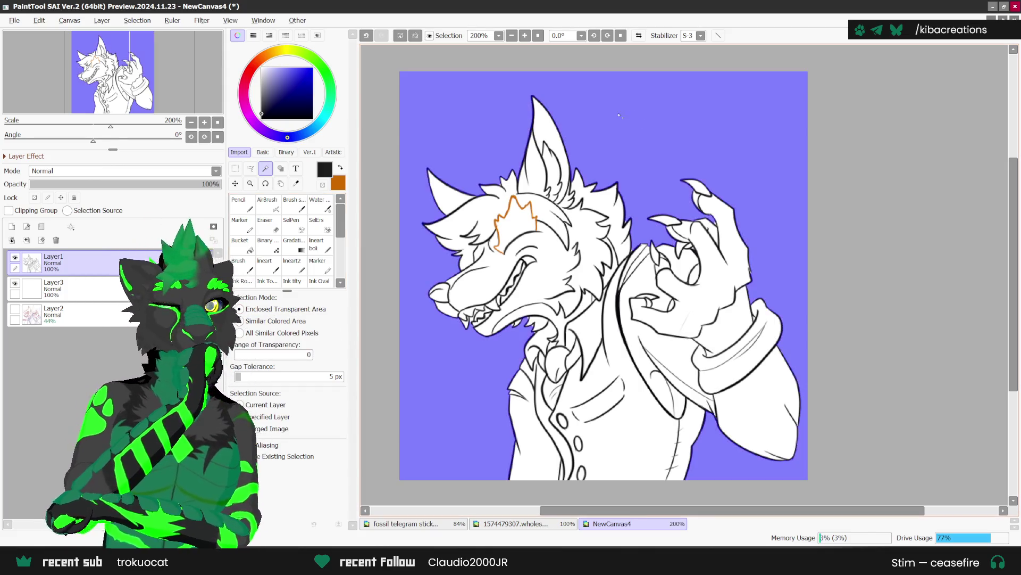
scroll(559, 299, up, 4)
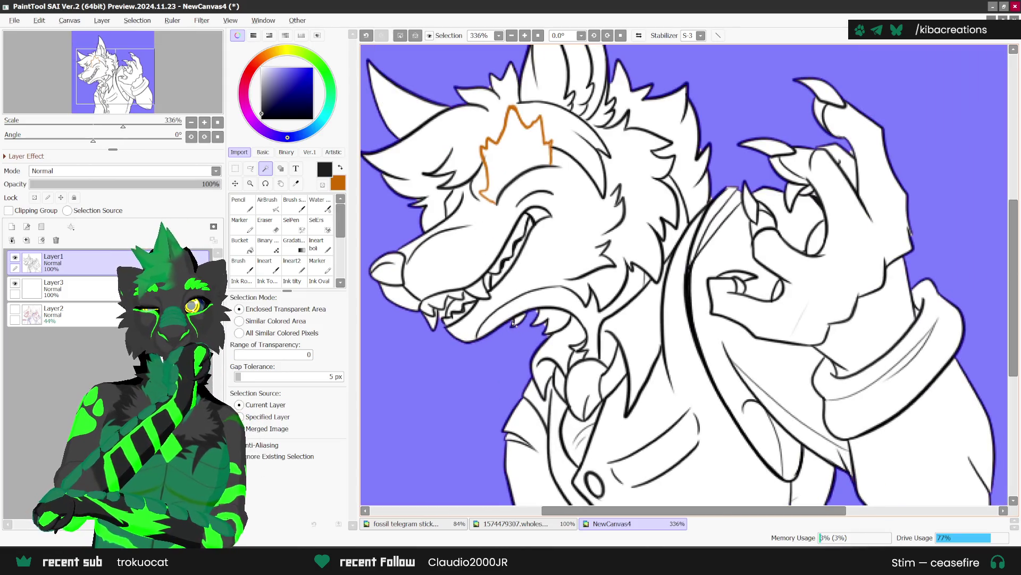
scroll(644, 318, down, 4)
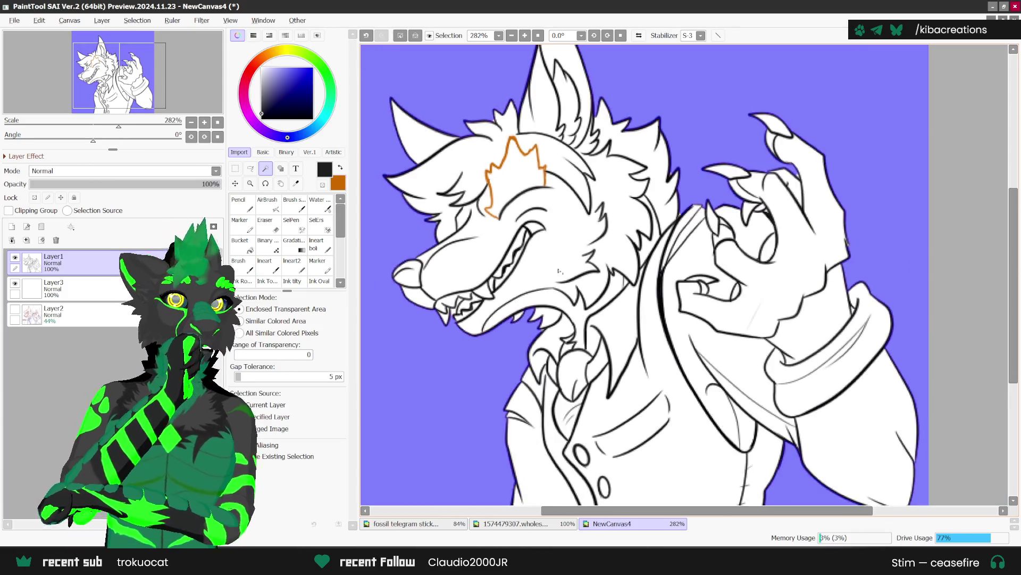
scroll(751, 206, up, 4)
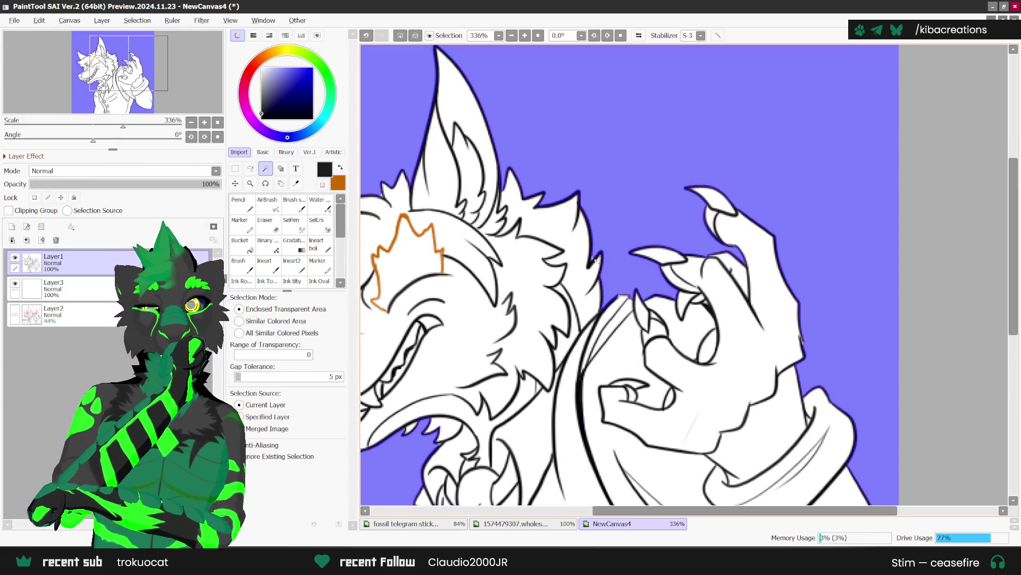
scroll(599, 248, down, 3)
scroll(457, 197, up, 2)
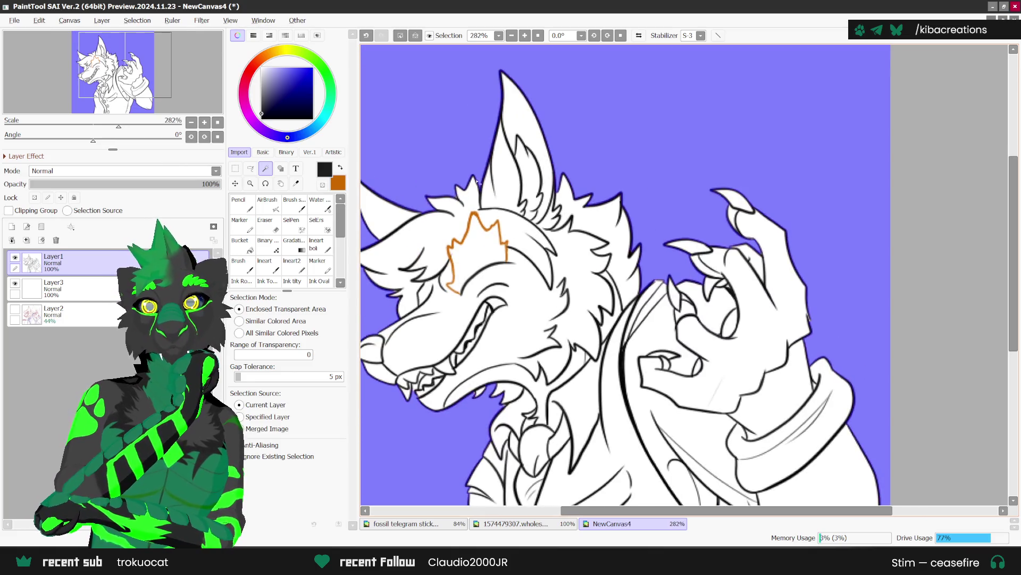
scroll(472, 181, down, 3)
scroll(480, 280, up, 2)
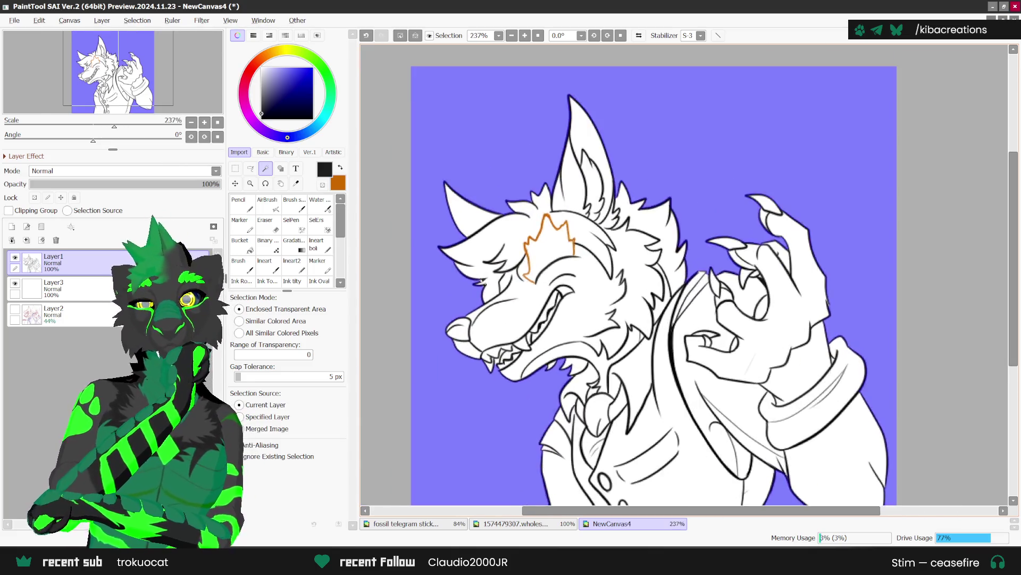
scroll(492, 229, down, 2)
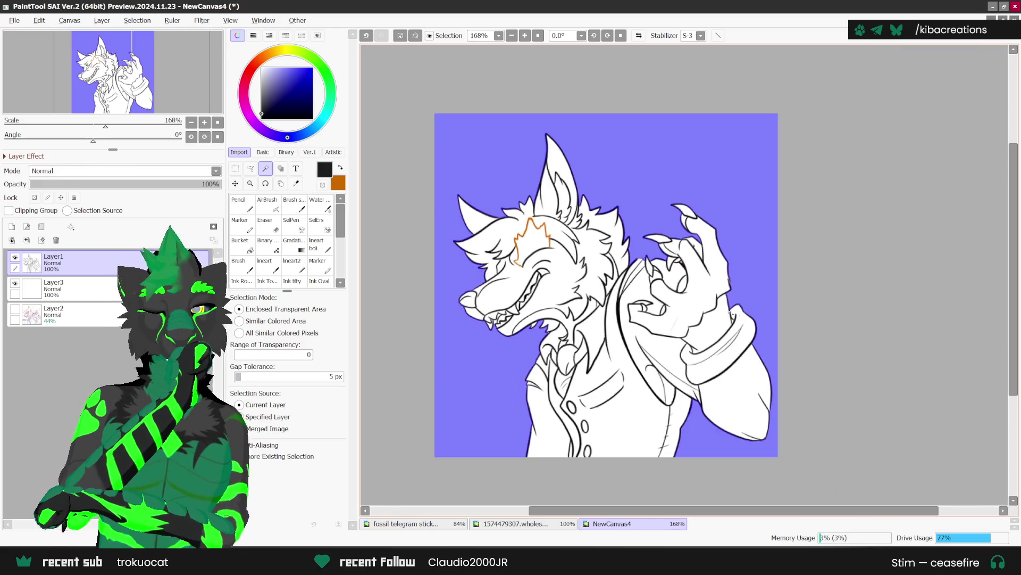
scroll(461, 322, up, 4)
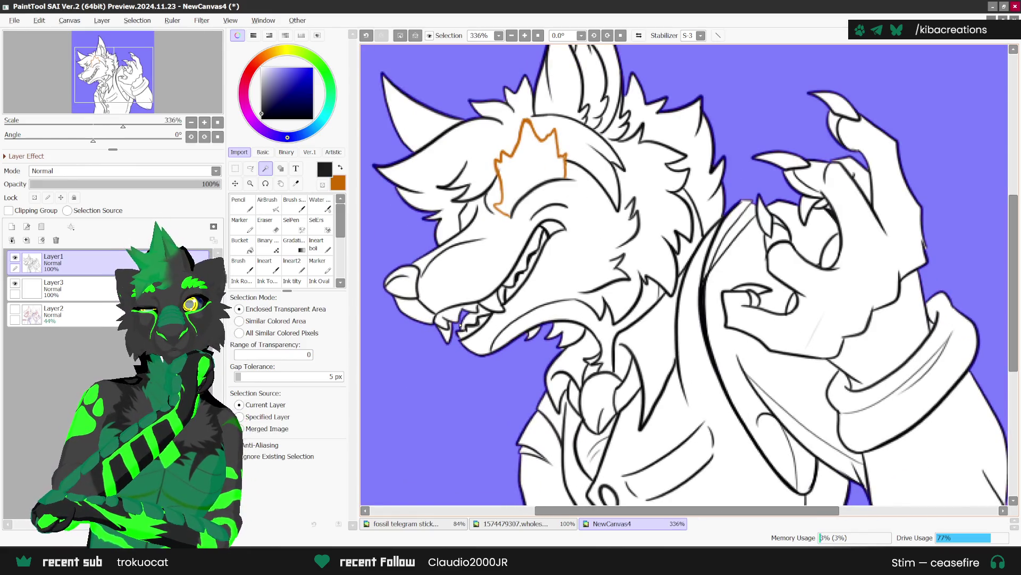
scroll(523, 206, down, 4)
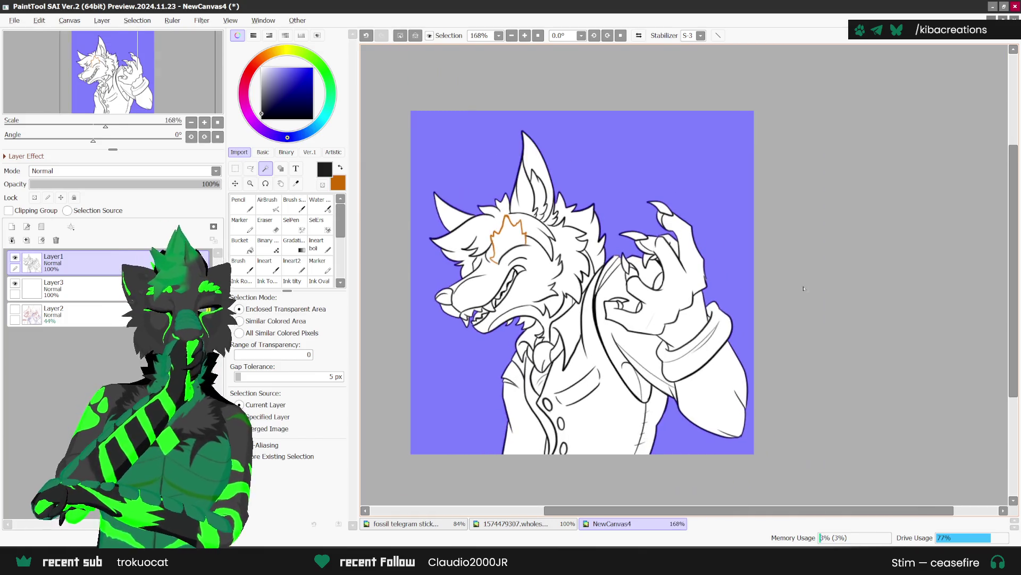
Invert the selection onto the wolf and bucket-fill it black on Layer3.
click(137, 21)
click(163, 47)
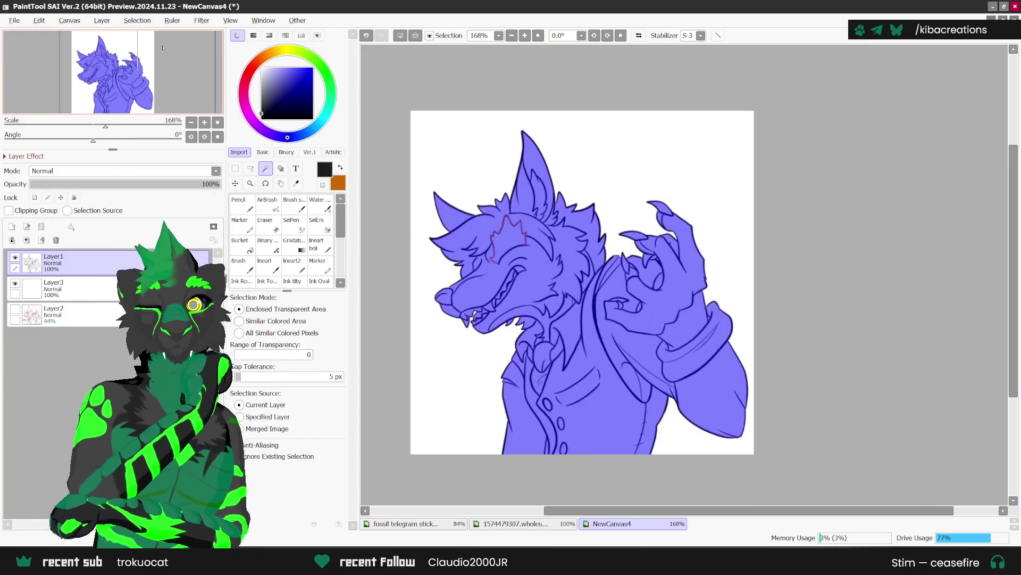
click(138, 20)
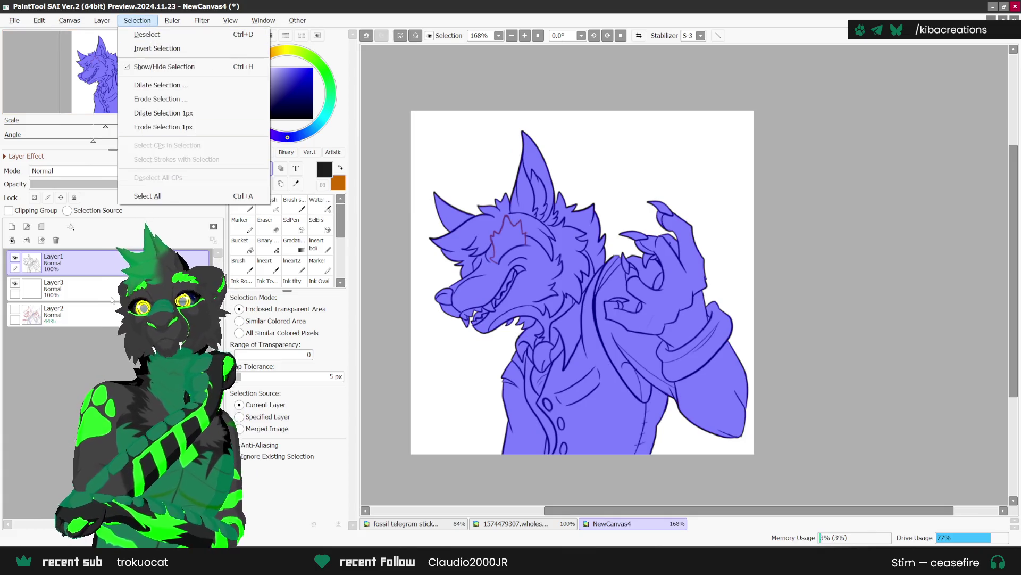
click(53, 287)
click(240, 242)
click(558, 345)
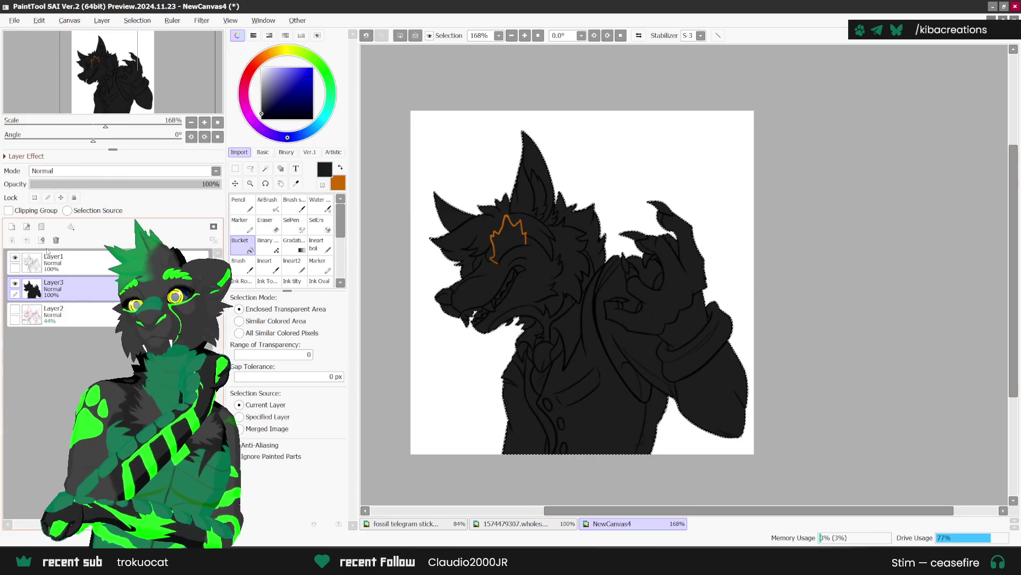
Add Layer4 above and lower Layer3's opacity to 30%.
click(12, 226)
click(53, 314)
drag(213, 184, 86, 183)
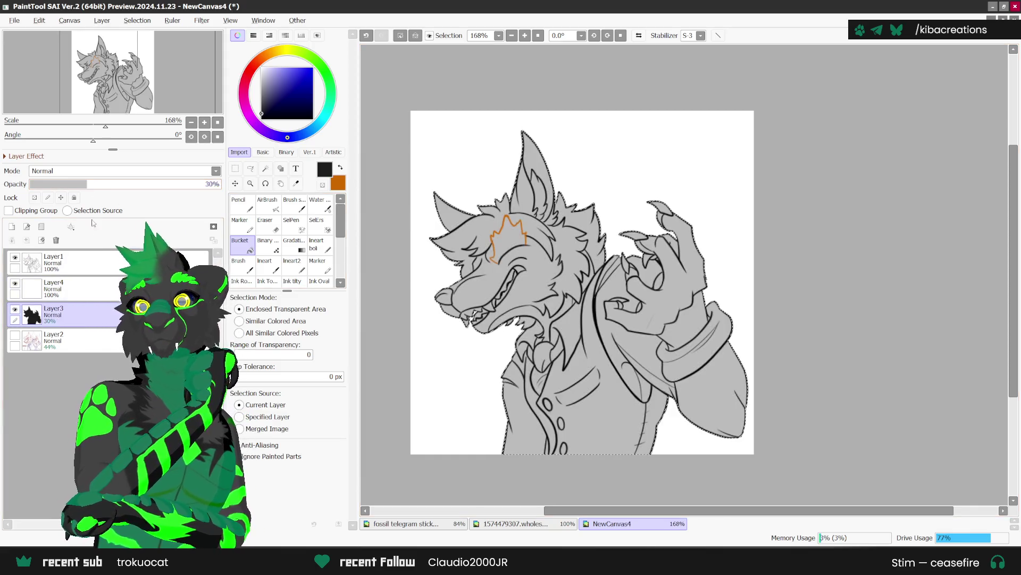
click(53, 287)
Sample the olive green and a light fur colour from the reference sheet, then return to NewCanvas4.
click(296, 183)
click(513, 523)
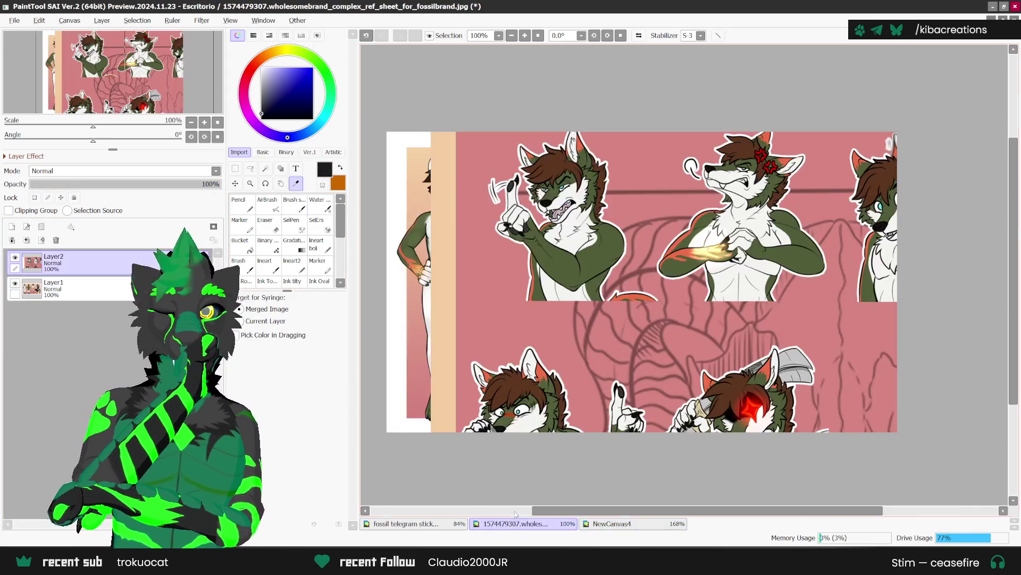
scroll(552, 232, up, 1)
click(552, 233)
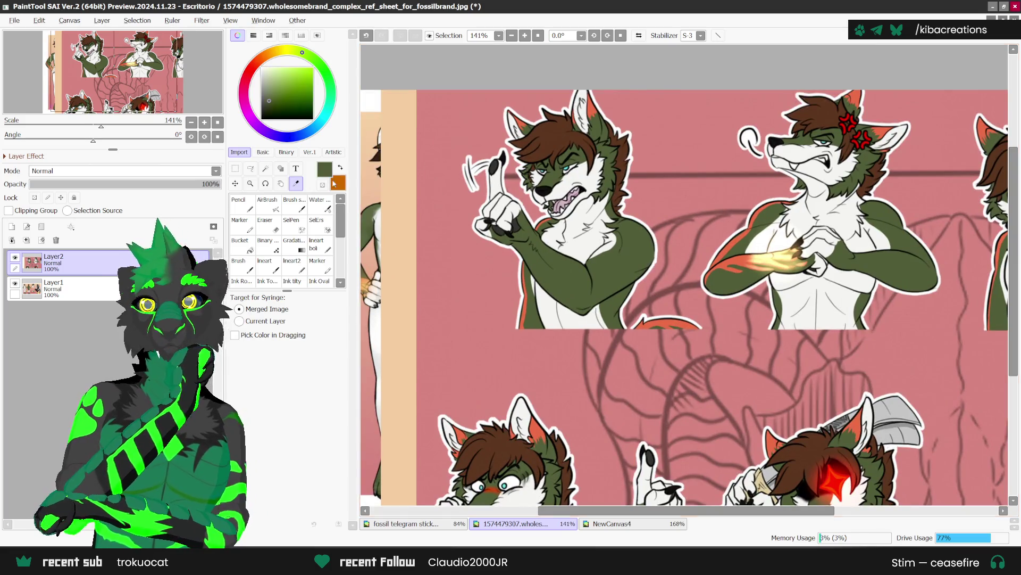
key(x)
click(584, 230)
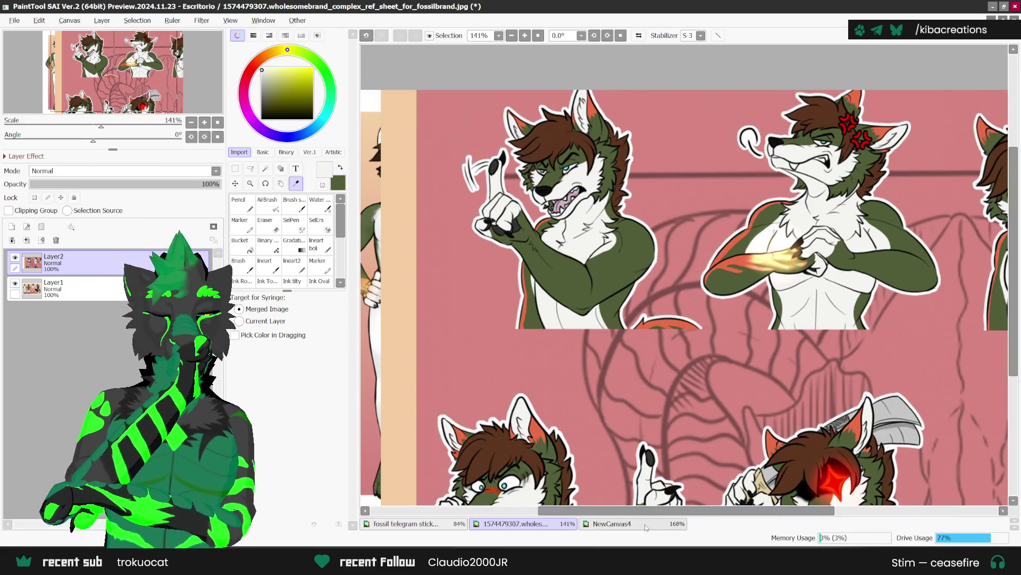
click(612, 524)
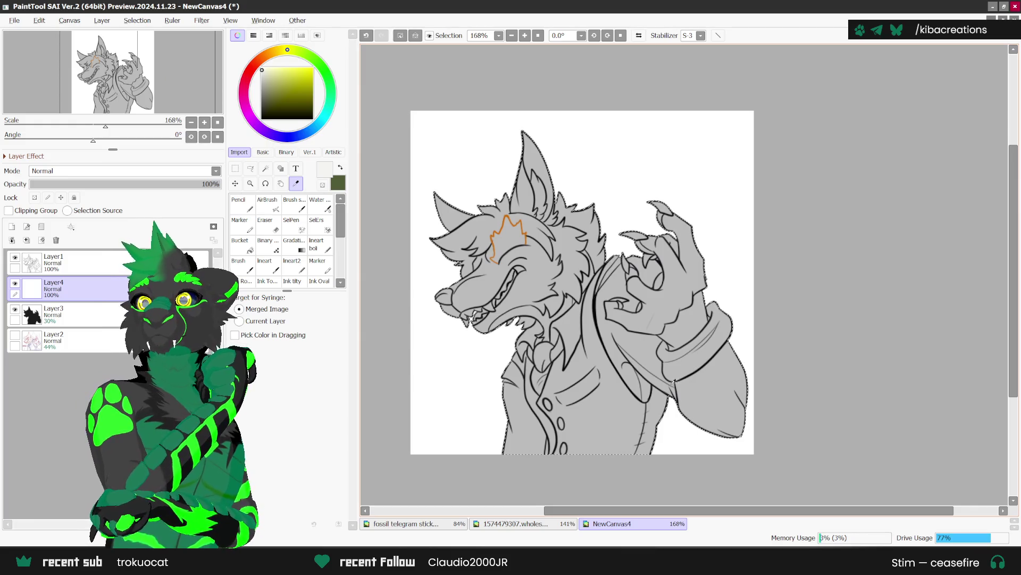
Set up a size 7 Pencil with dark olive green as the drawing colour.
scroll(557, 180, up, 1)
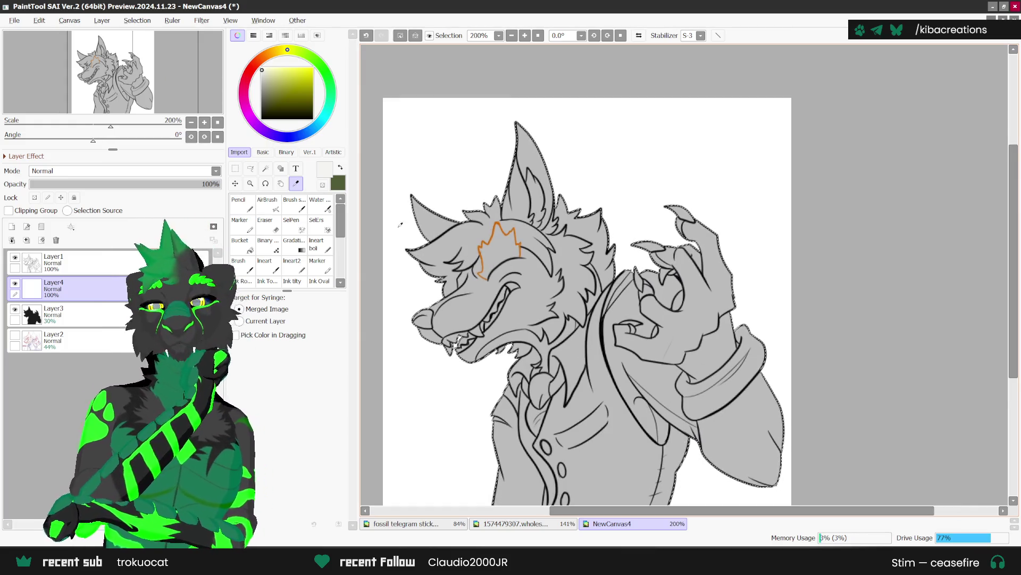
key(x)
click(238, 198)
scroll(436, 322, up, 3)
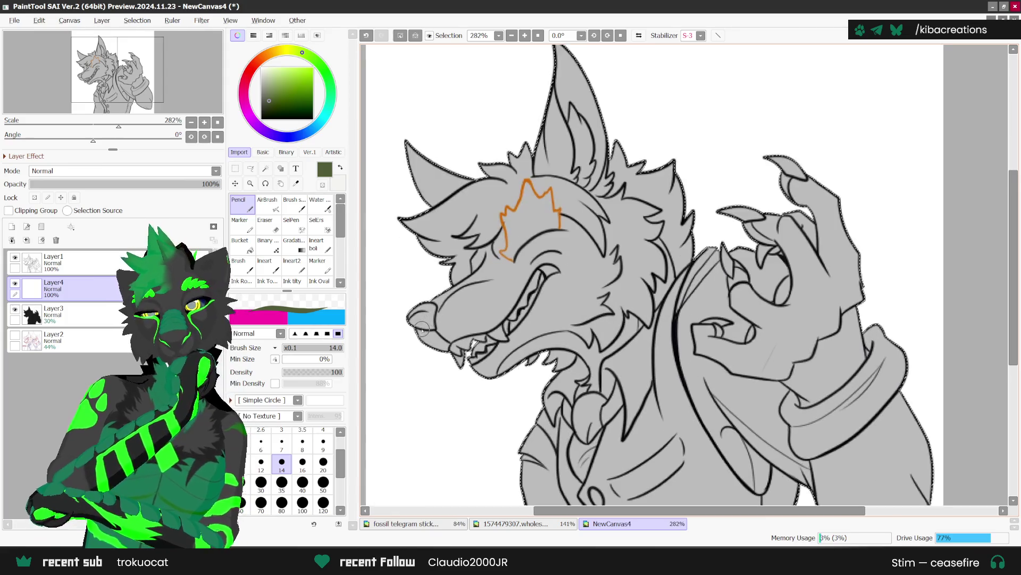
click(282, 442)
scroll(446, 345, up, 2)
Trace green inside the lineart from nose up the muzzle, along the chin and jaw.
drag(398, 331, 425, 334)
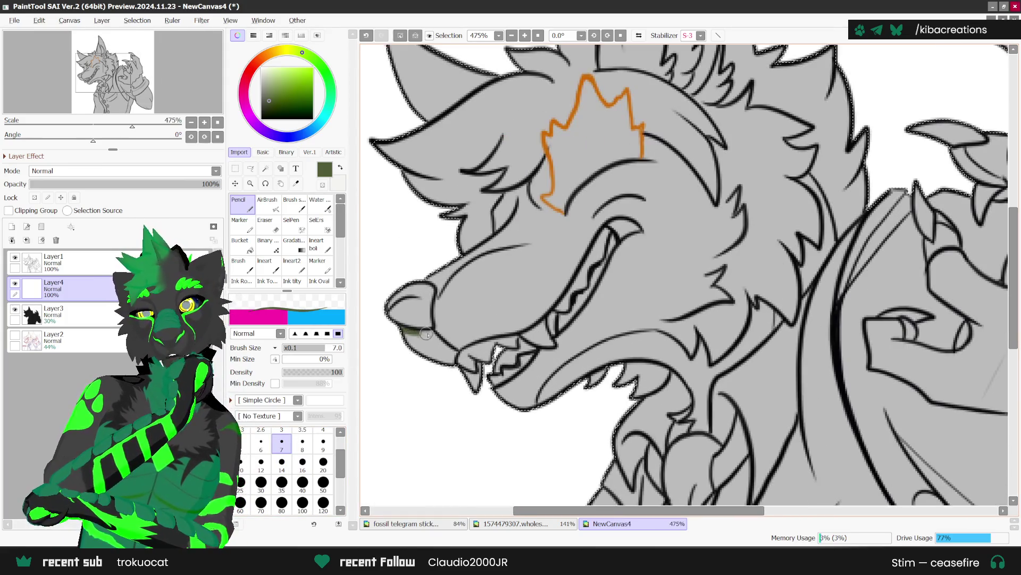
drag(435, 279, 457, 265)
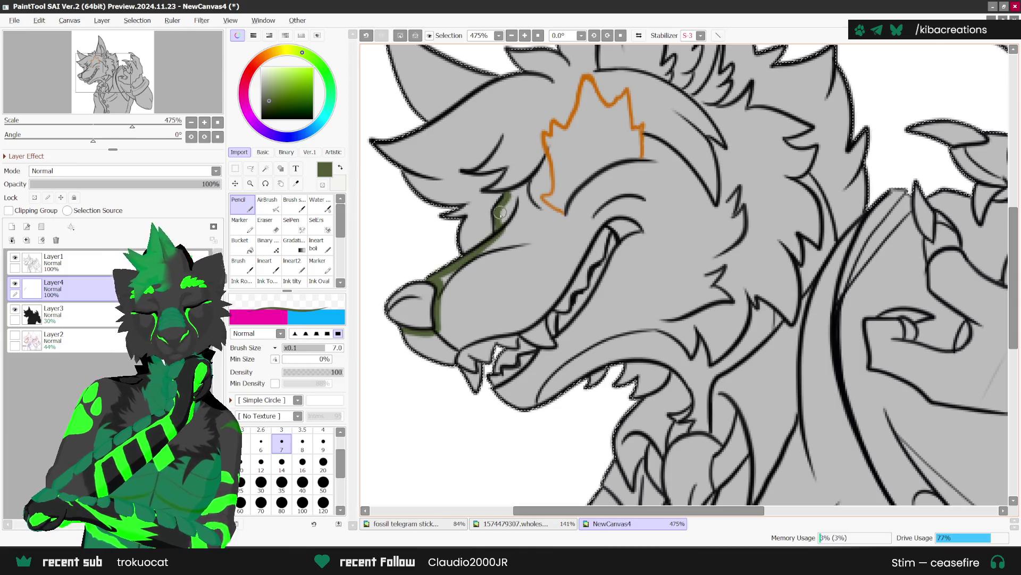
drag(500, 215, 527, 193)
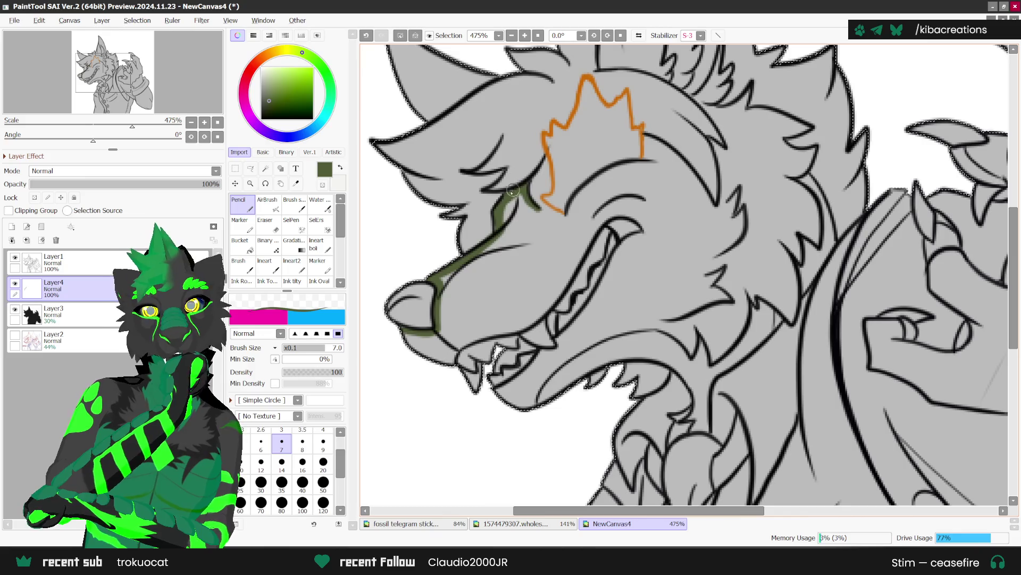
drag(441, 358, 462, 344)
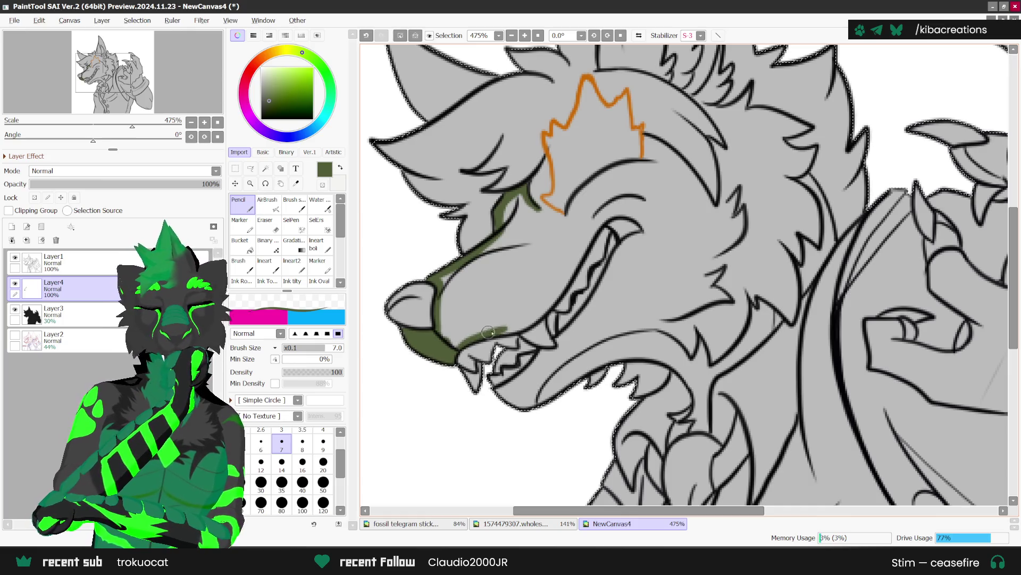
mouse_move(521, 326)
mouse_down()
mouse_move(612, 217)
mouse_move(643, 221)
mouse_move(641, 237)
mouse_up()
drag(609, 270, 538, 360)
Add green strokes beneath and beside the forehead flame mark and up the muzzle.
scroll(600, 310, down, 2)
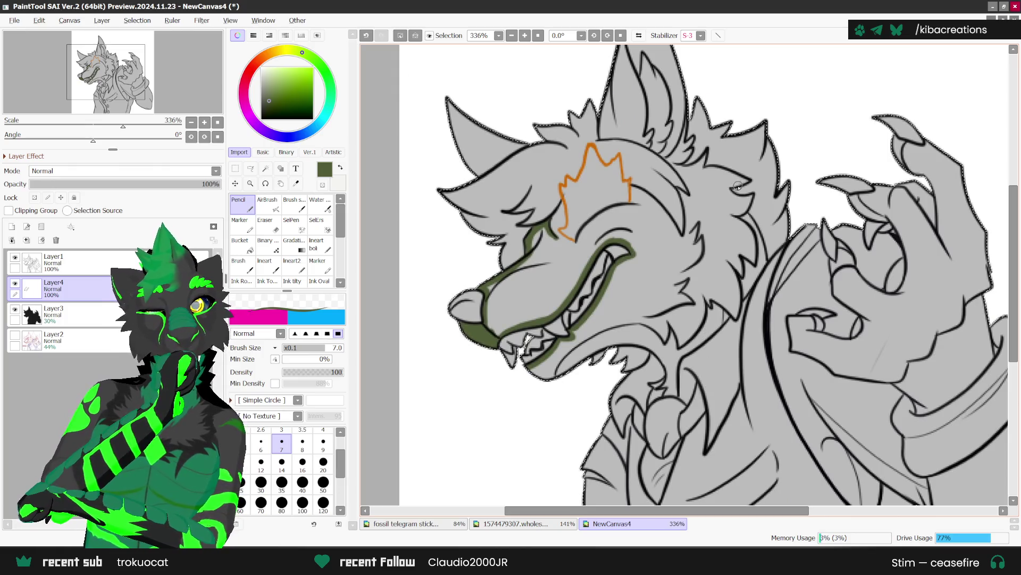
scroll(562, 234, up, 2)
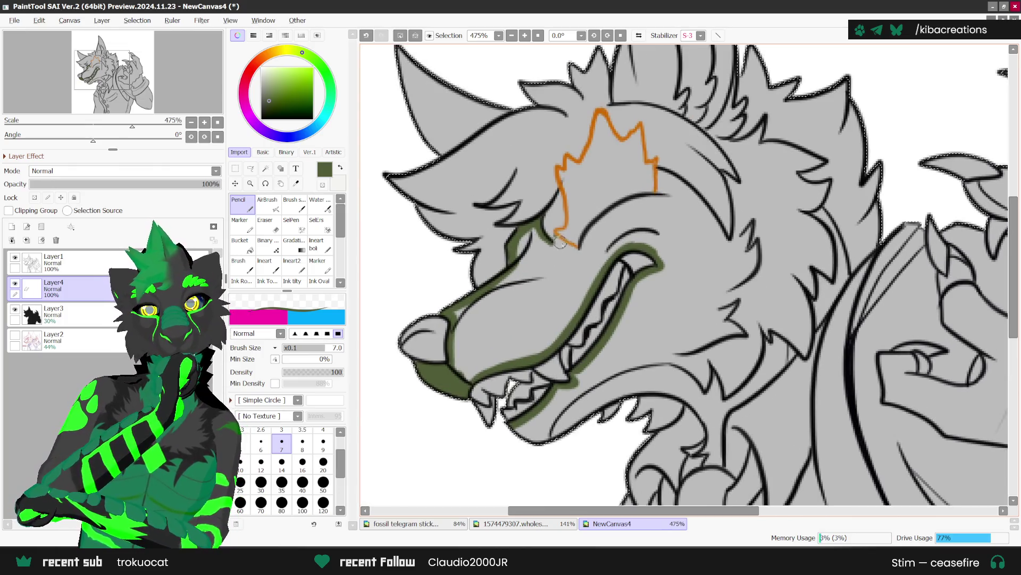
drag(562, 225, 561, 193)
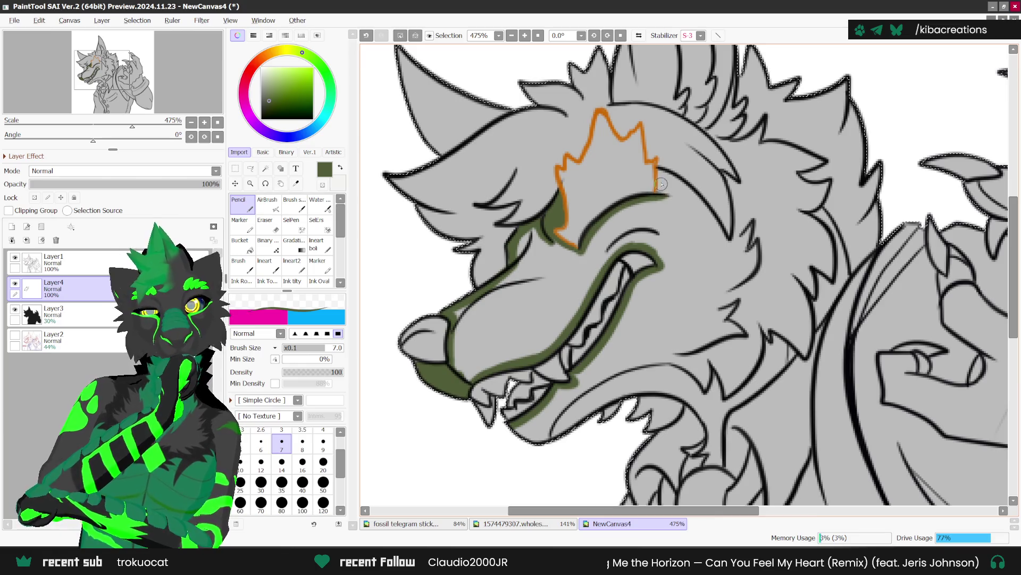
drag(663, 170, 697, 200)
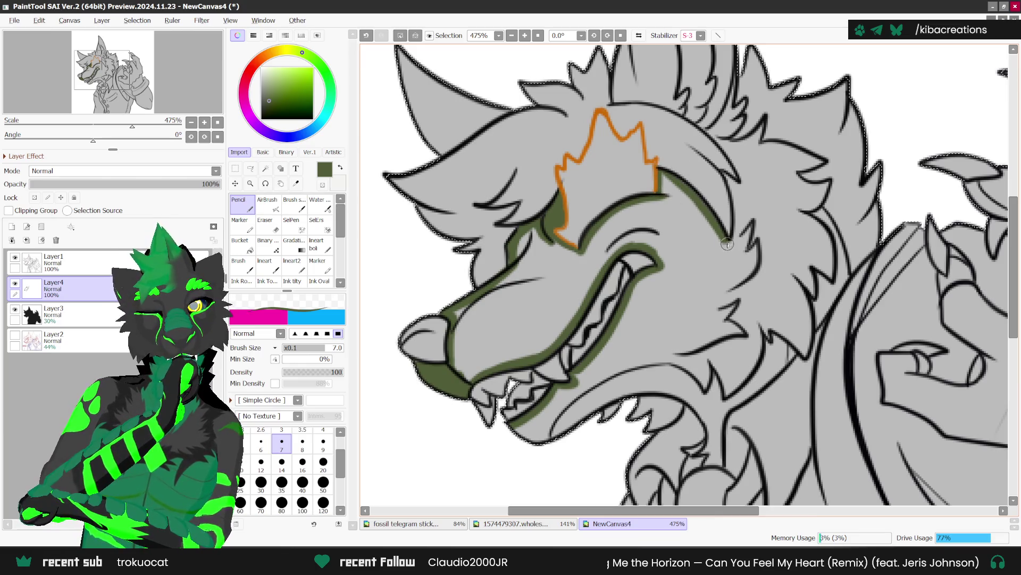
mouse_move(727, 243)
mouse_down()
mouse_move(735, 211)
mouse_move(721, 173)
mouse_up()
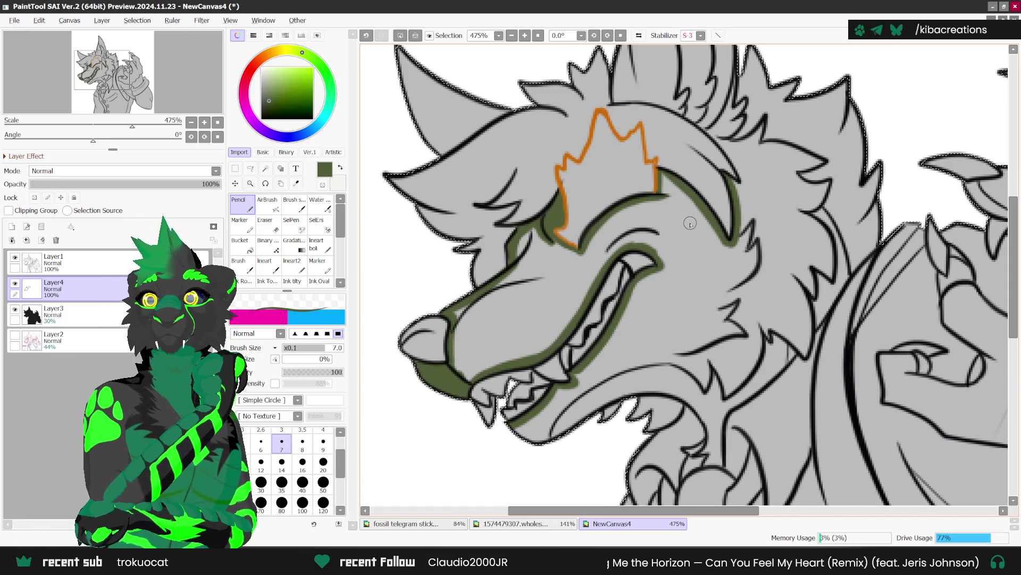
scroll(691, 205, up, 1)
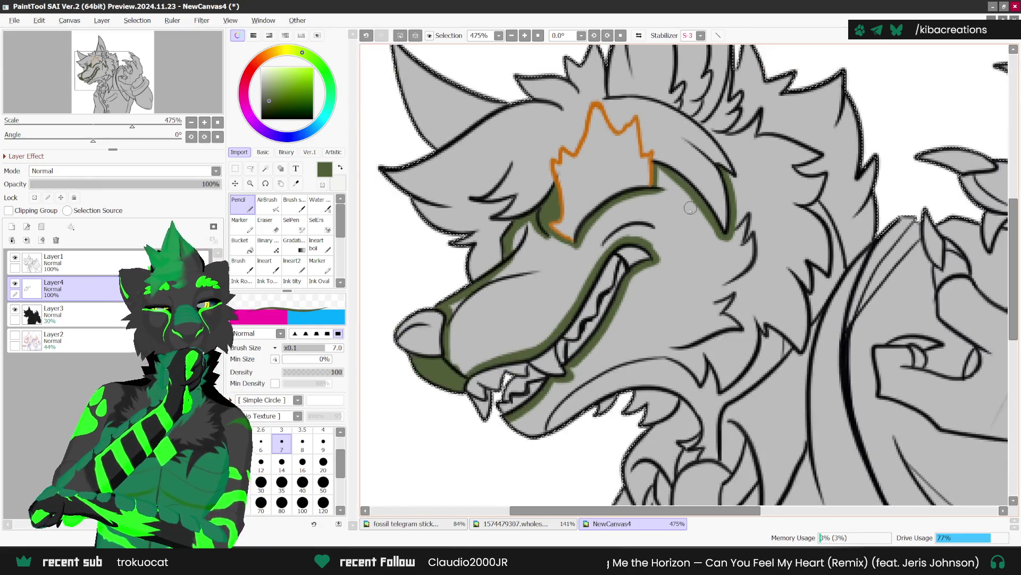
scroll(692, 205, down, 2)
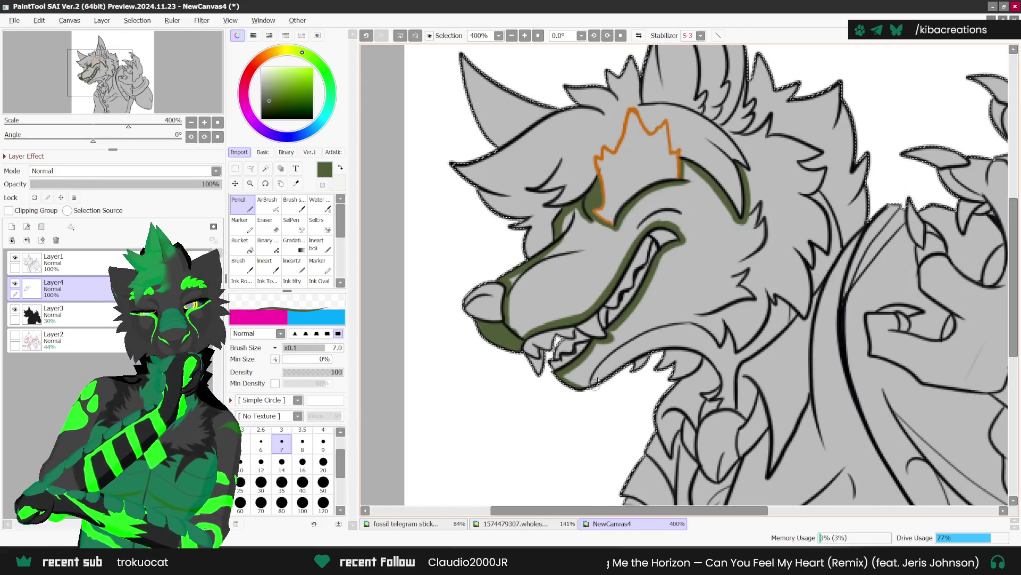
Flip the canvas horizontally and extend the green outline down the jaw and along the neck fur.
key(h)
scroll(790, 384, up, 1)
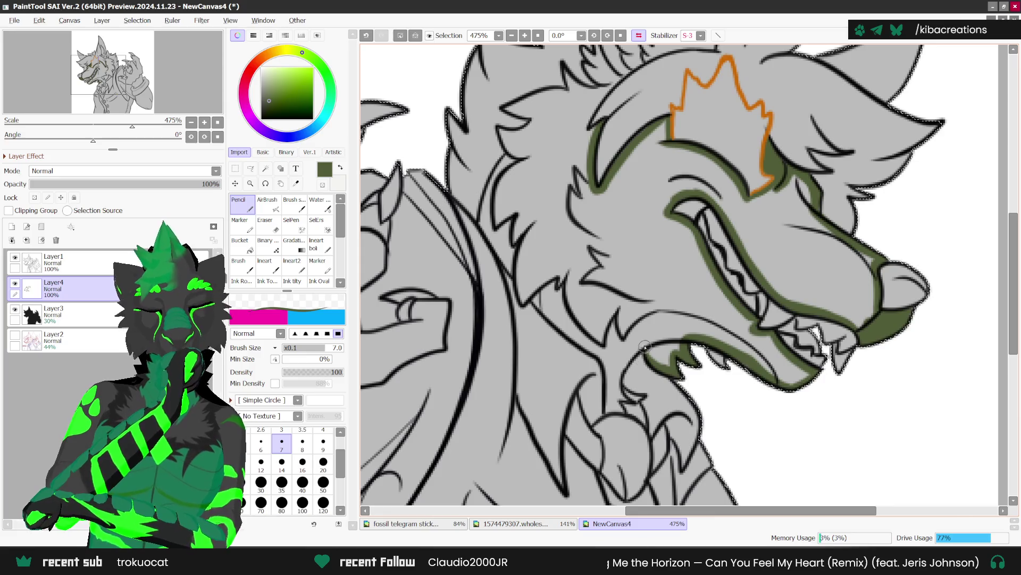
mouse_move(617, 381)
mouse_down()
mouse_move(638, 399)
mouse_move(608, 409)
mouse_move(643, 421)
mouse_up()
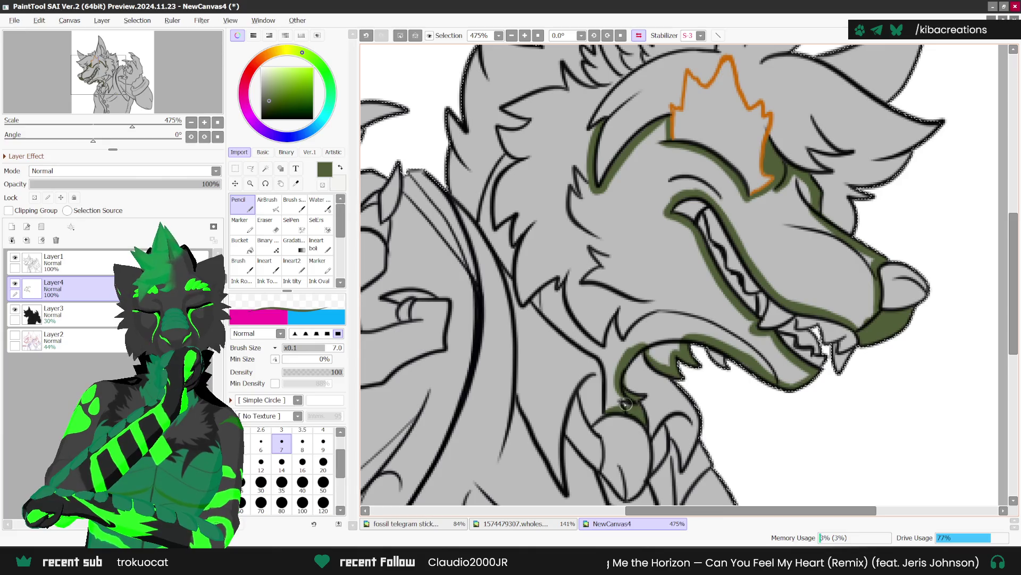
drag(538, 302, 536, 299)
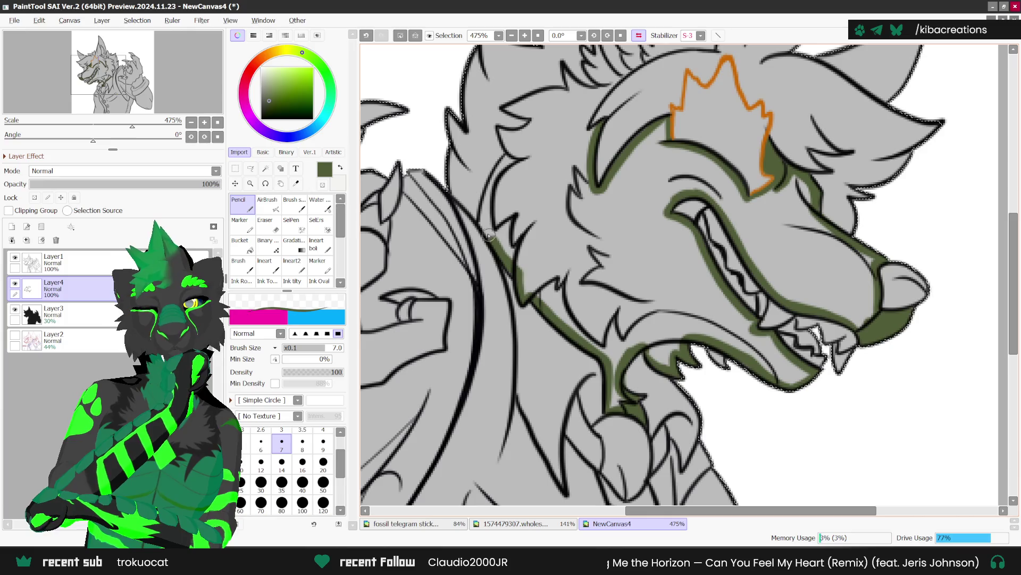
scroll(508, 158, down, 1)
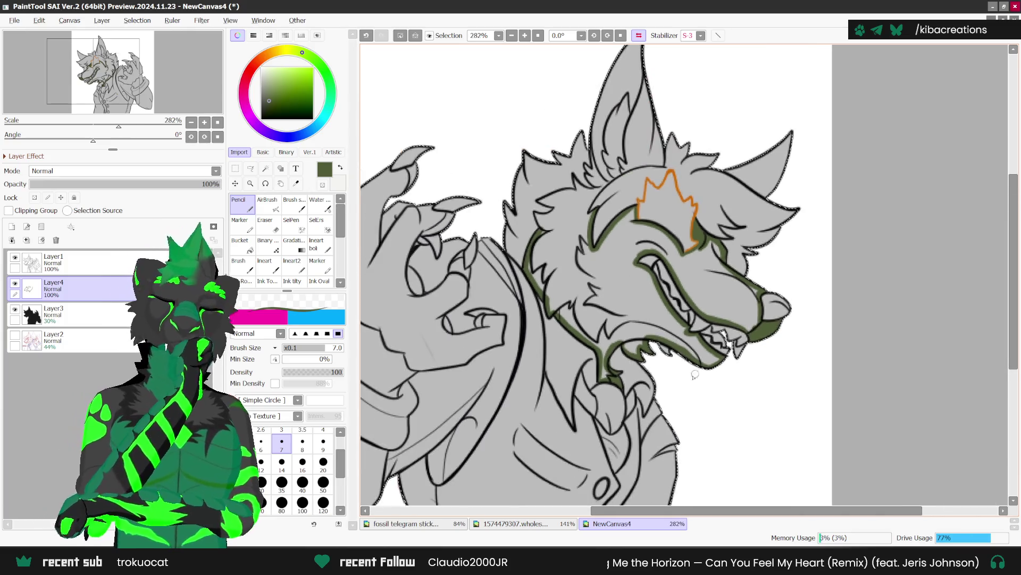
scroll(591, 171, up, 2)
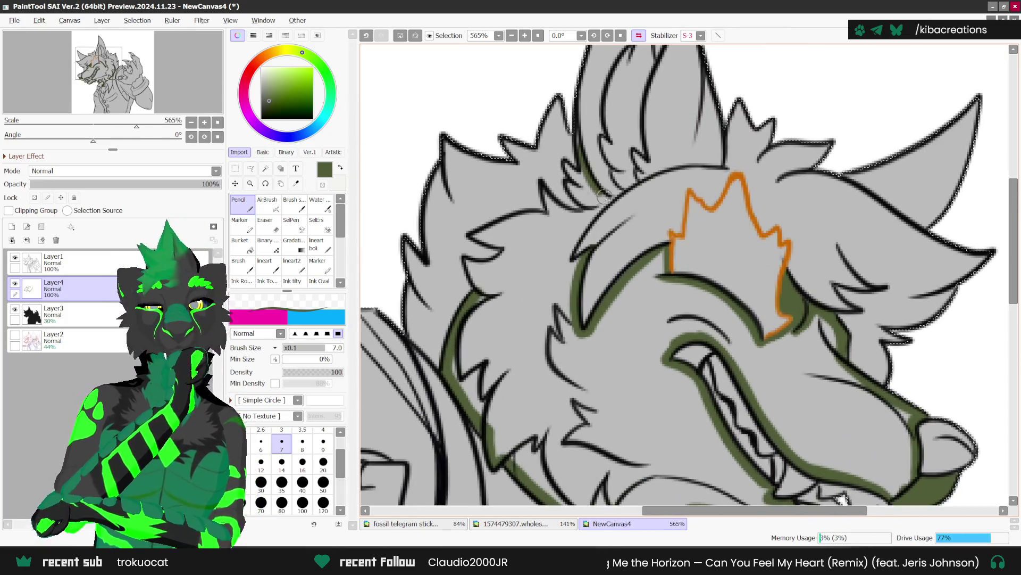
mouse_move(605, 198)
mouse_down()
mouse_move(584, 226)
mouse_move(580, 166)
mouse_move(566, 163)
mouse_move(597, 199)
mouse_up()
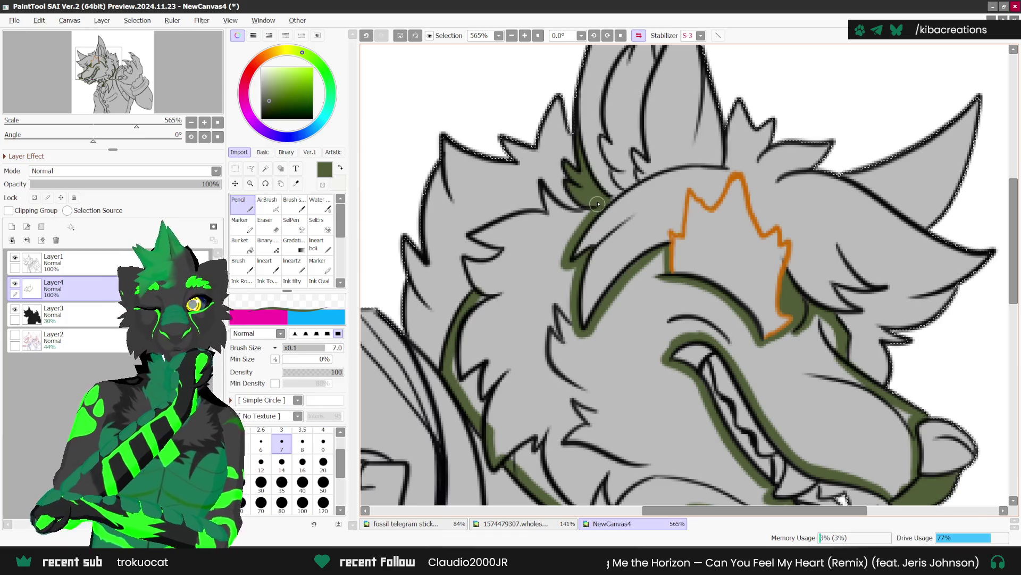
mouse_move(548, 192)
mouse_down()
mouse_move(590, 211)
mouse_move(472, 235)
mouse_move(507, 251)
mouse_up()
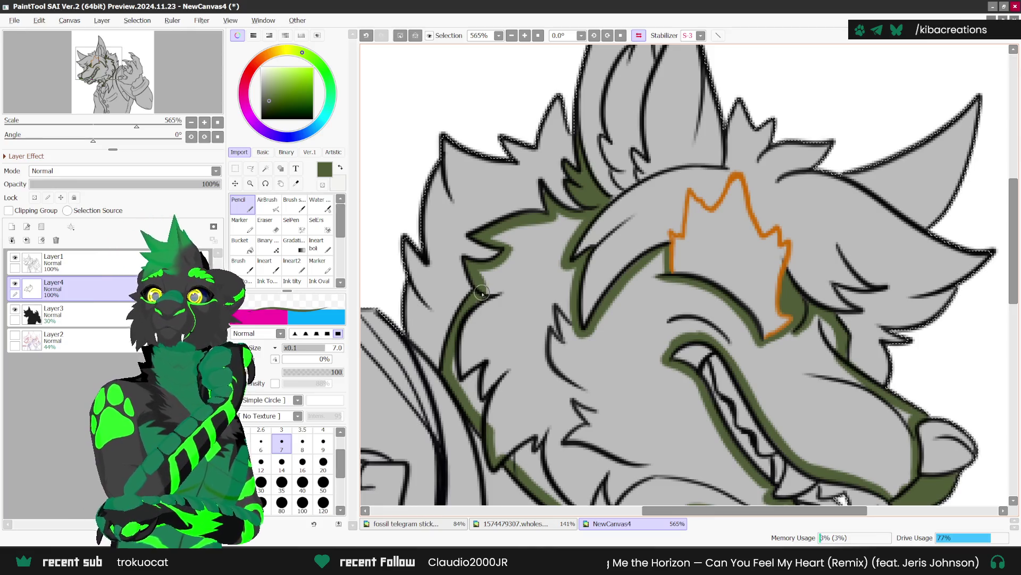
Trace green along the inner ear line and its edge.
scroll(485, 279, up, 1)
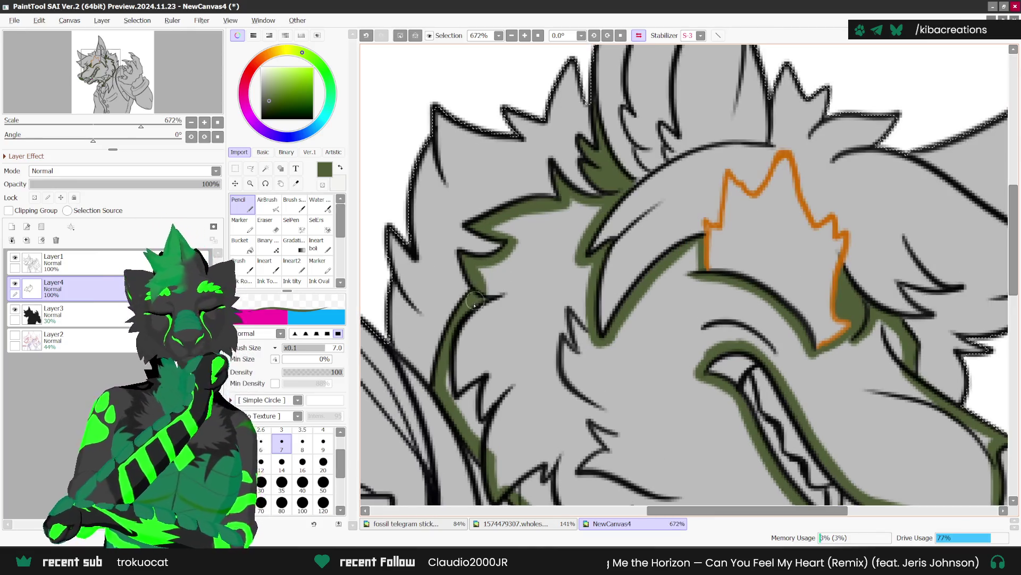
scroll(479, 450, down, 2)
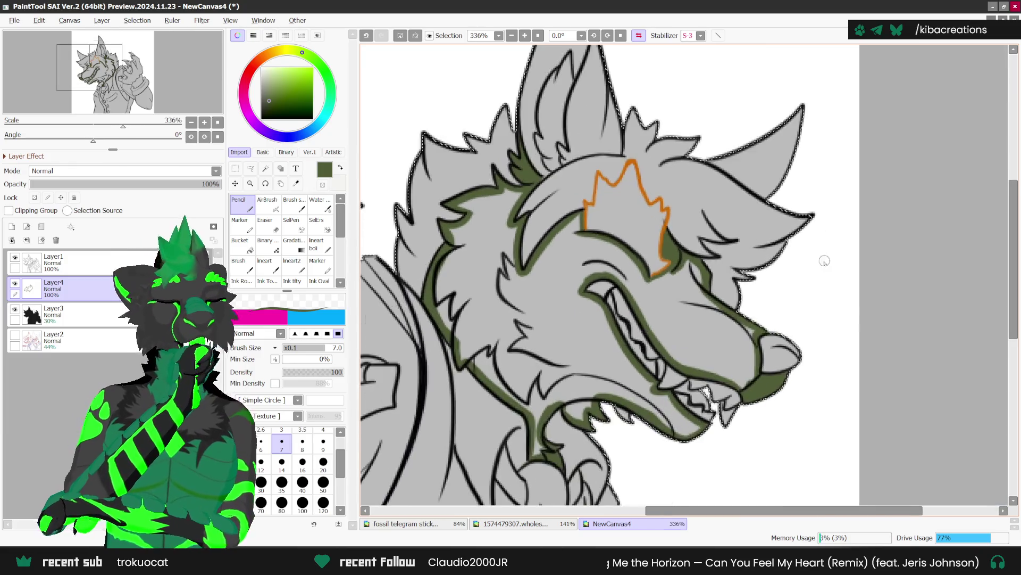
scroll(564, 235, up, 1)
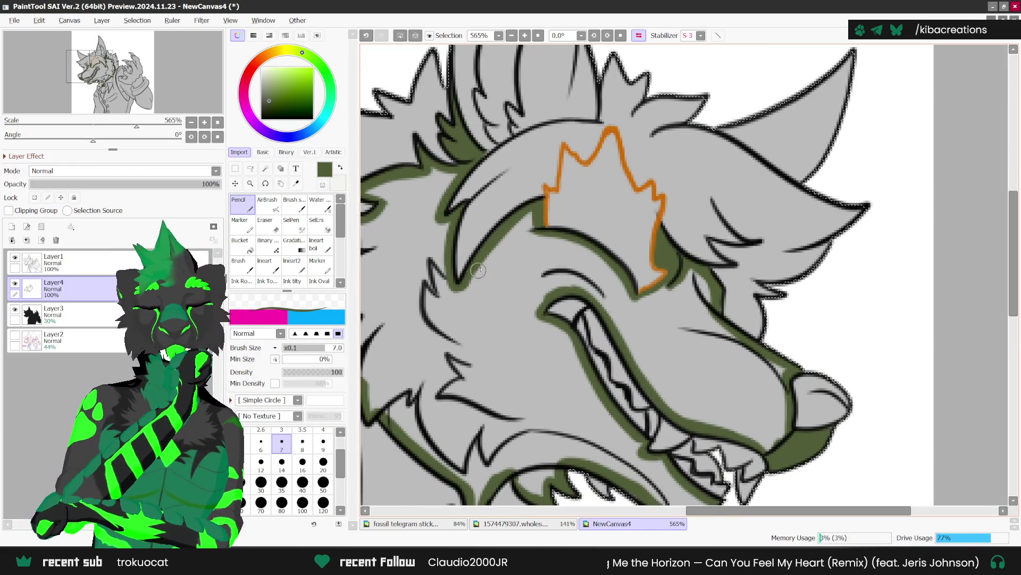
scroll(493, 199, down, 2)
scroll(492, 199, down, 1)
scroll(493, 199, up, 2)
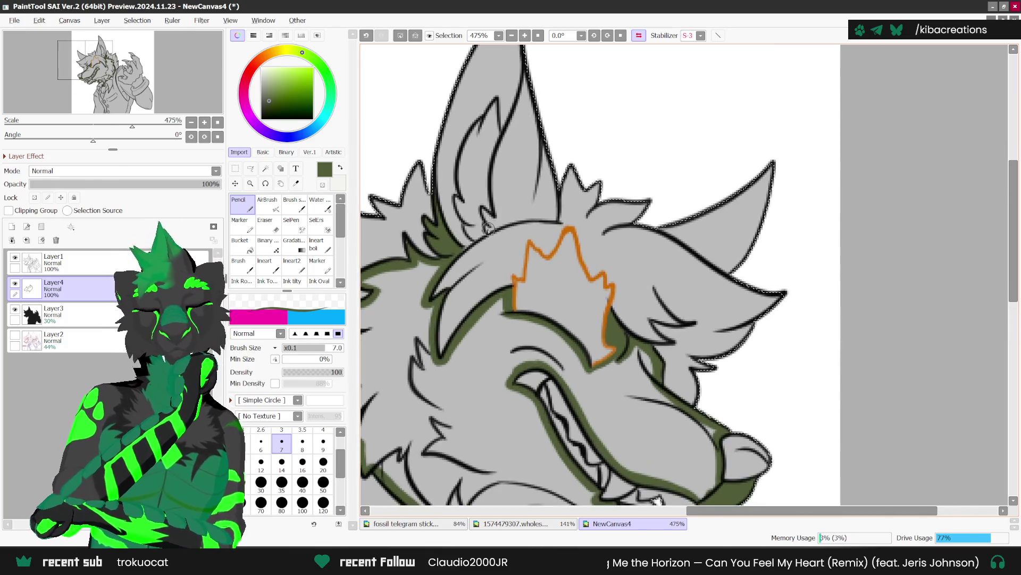
drag(498, 163, 524, 61)
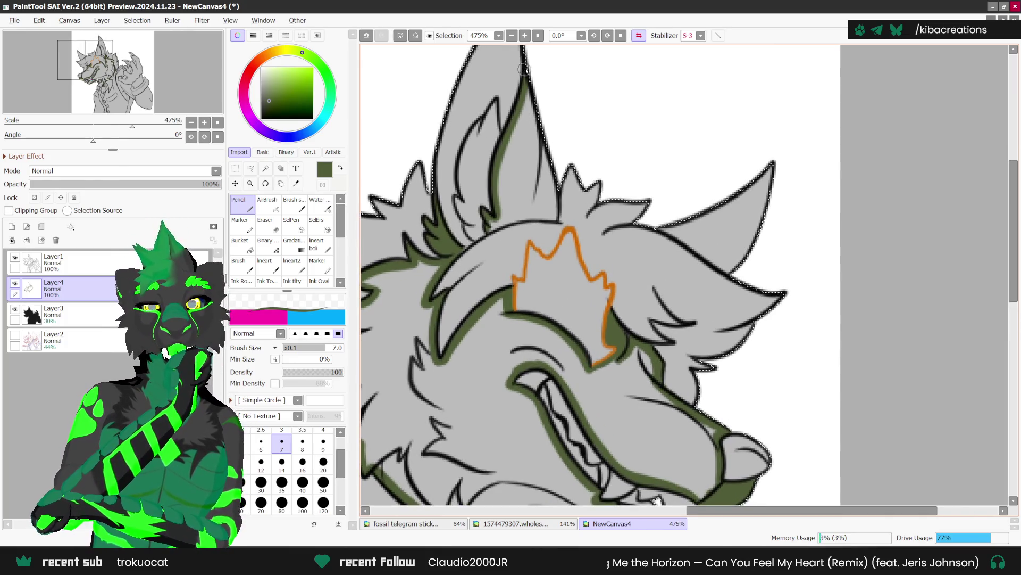
mouse_move(553, 187)
mouse_down()
mouse_move(557, 214)
mouse_move(461, 230)
mouse_up()
scroll(557, 214, up, 1)
scroll(516, 195, down, 1)
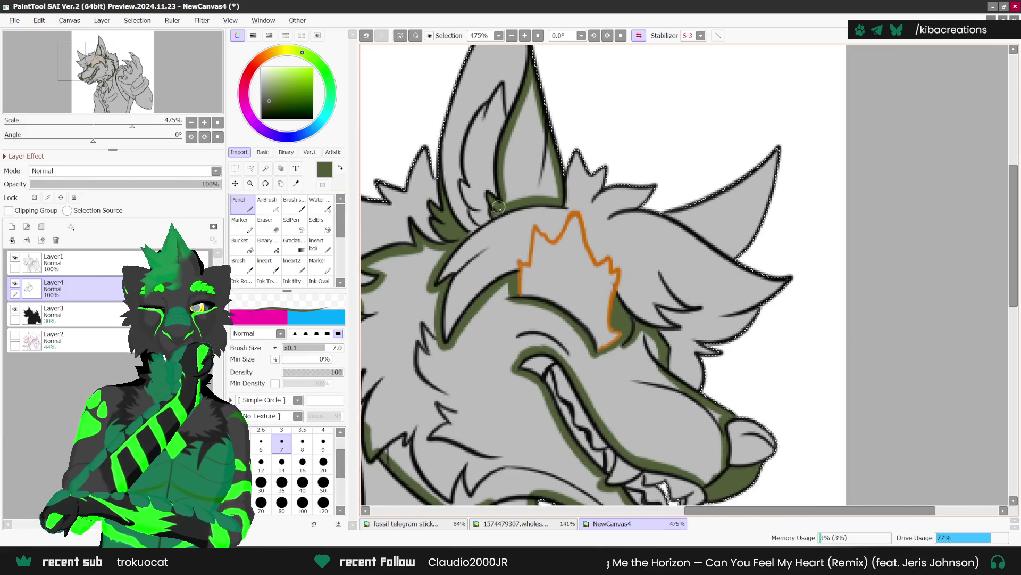
scroll(516, 195, down, 1)
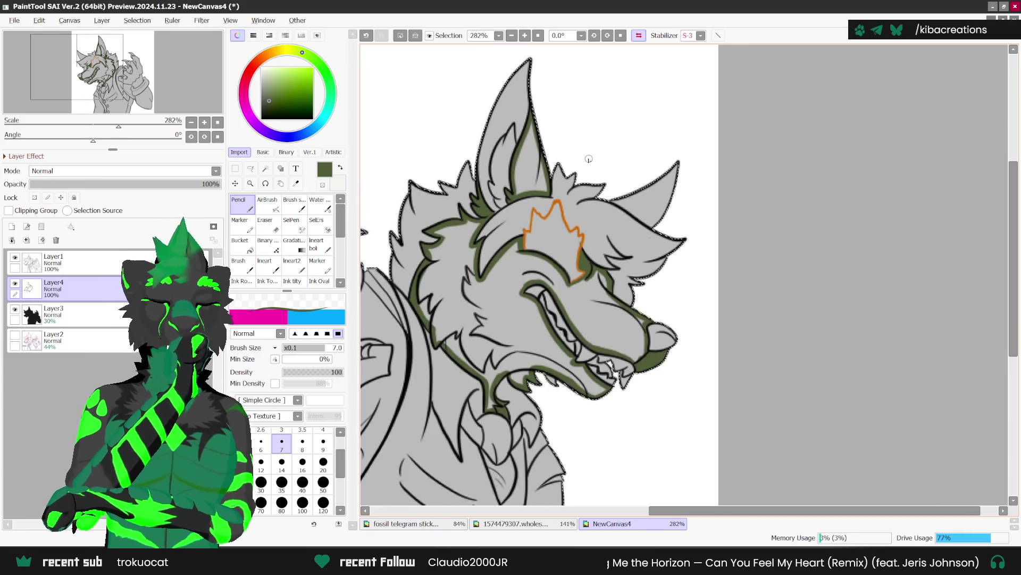
Close the top-of-head outline, bucket-fill the head and inner ear dark green, then return to Pencil.
drag(654, 230, 615, 197)
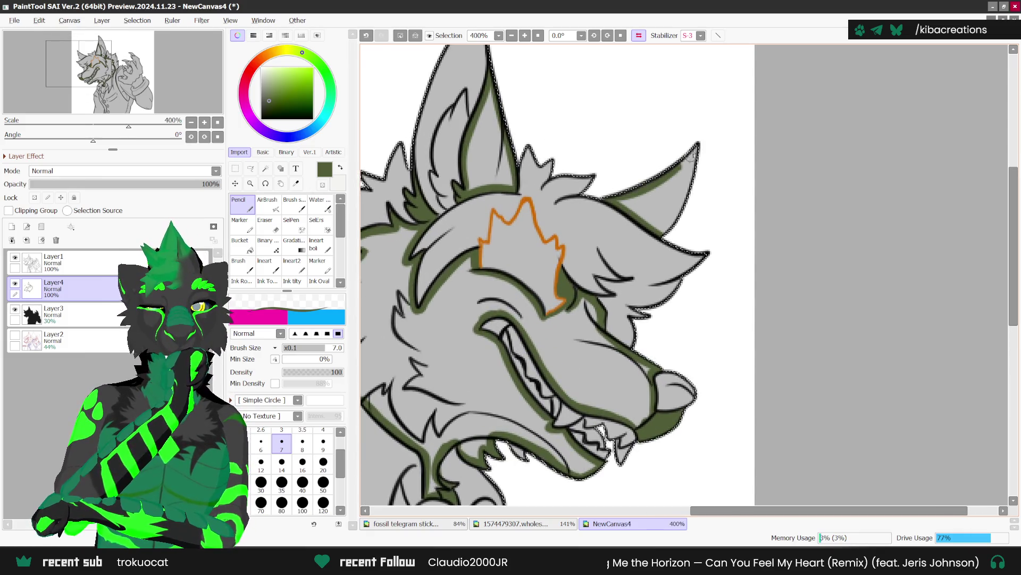
scroll(529, 319, down, 2)
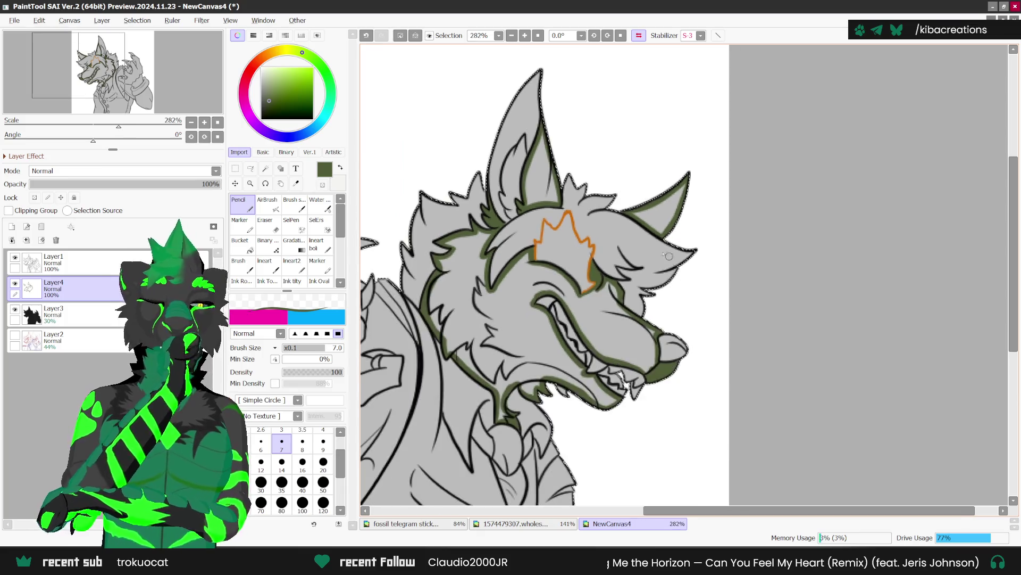
key(g)
click(530, 320)
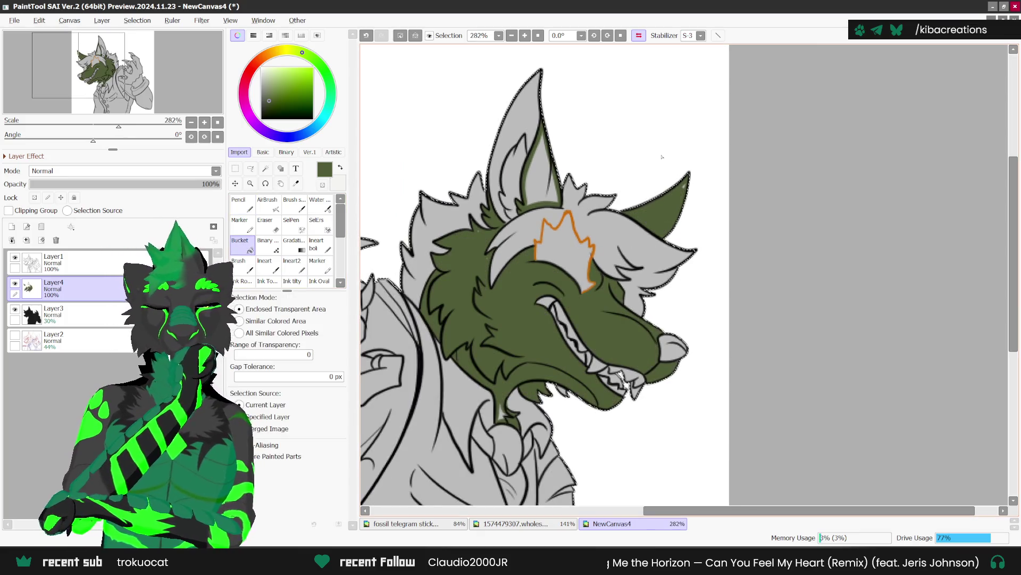
click(537, 139)
key(n)
scroll(471, 220, up, 1)
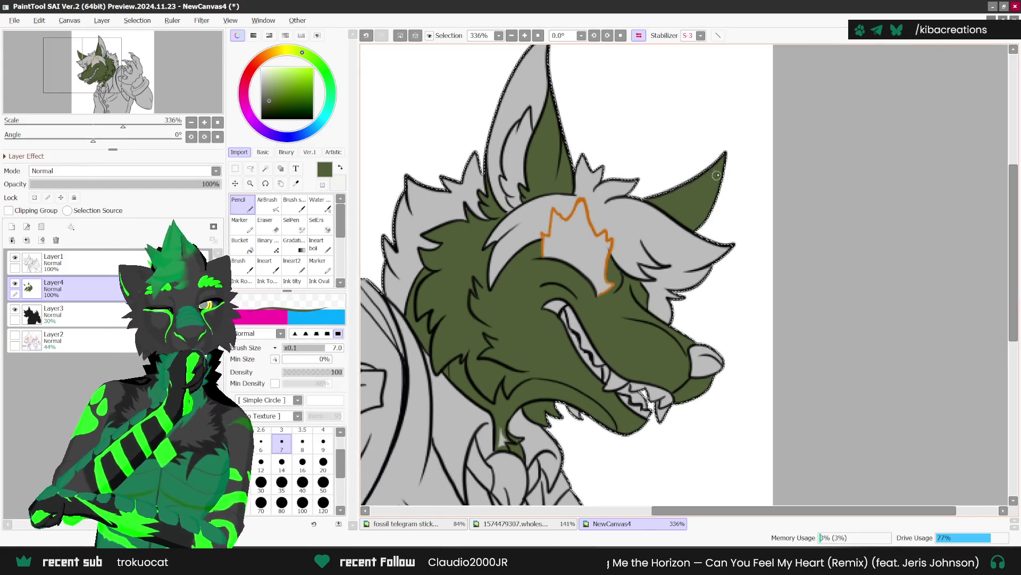
scroll(671, 313, down, 4)
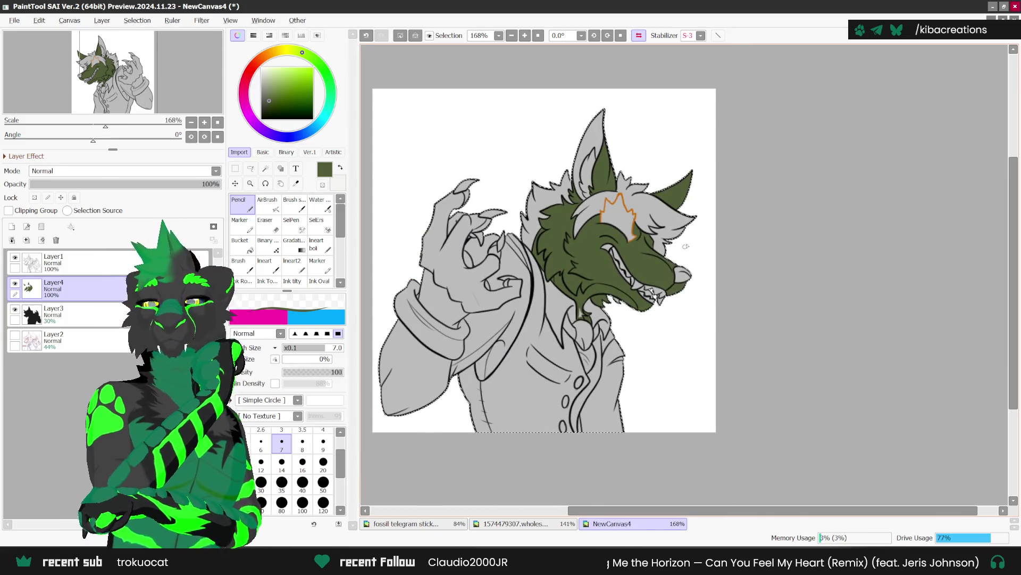
Outline the arm's edge and the claw in olive green.
scroll(467, 230, up, 2)
scroll(467, 230, up, 2)
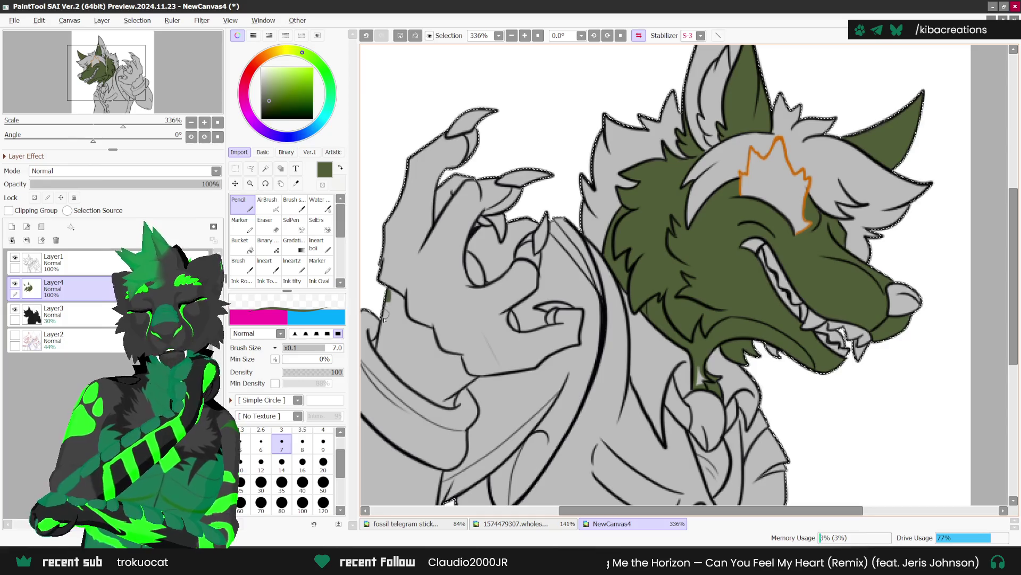
drag(376, 348, 450, 404)
scroll(447, 402, up, 1)
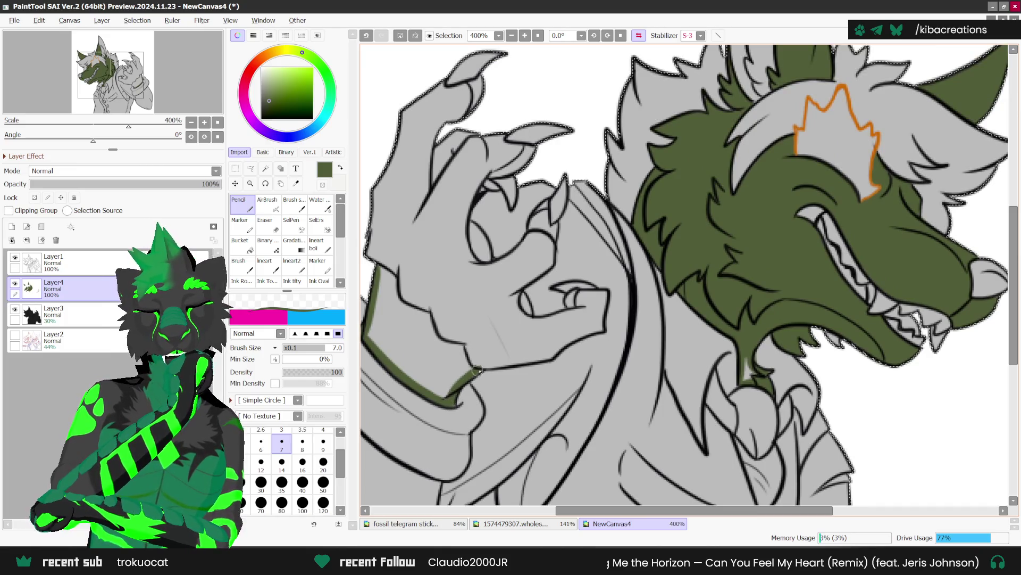
scroll(510, 205, down, 1)
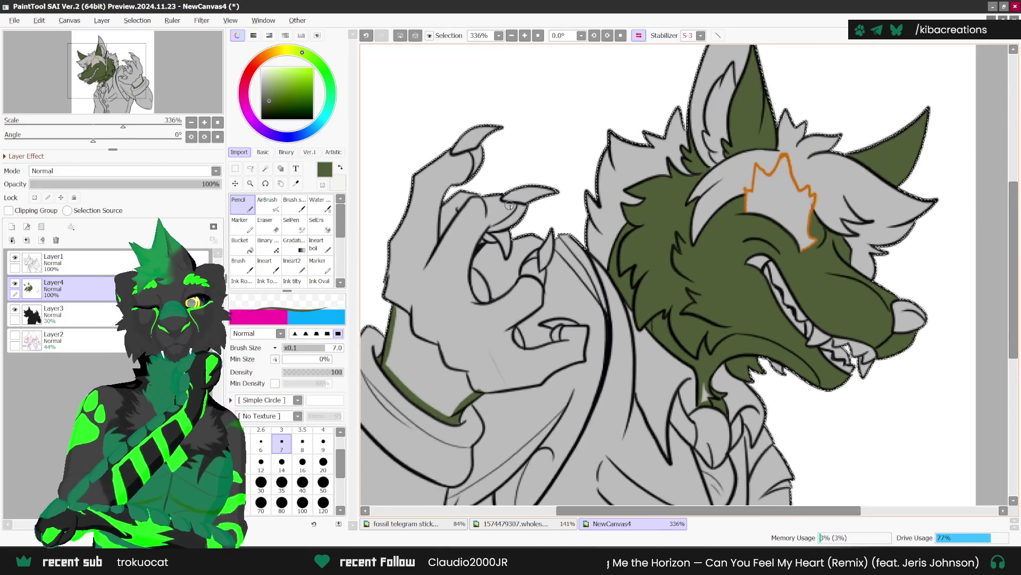
scroll(509, 204, up, 2)
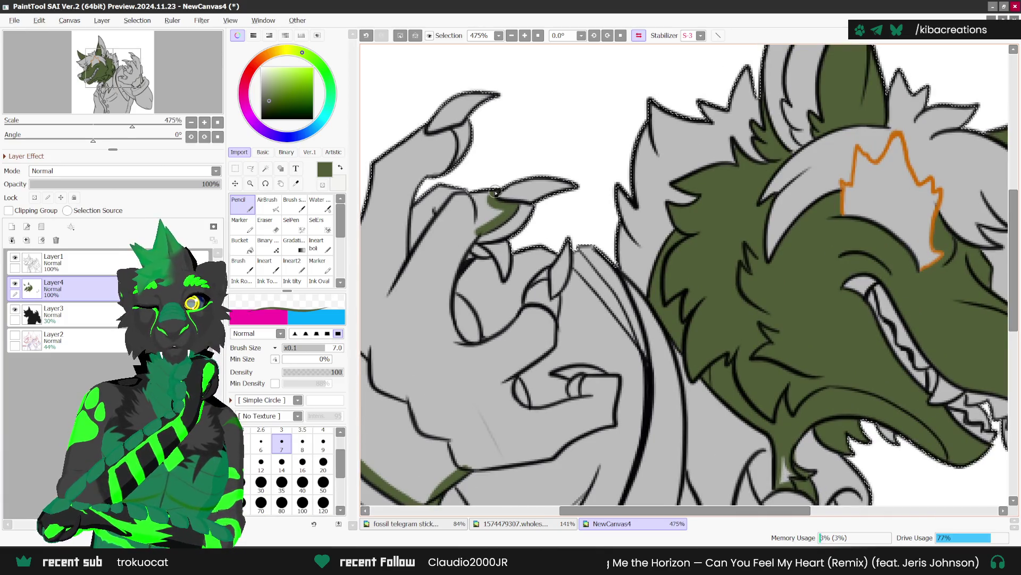
drag(464, 198, 418, 258)
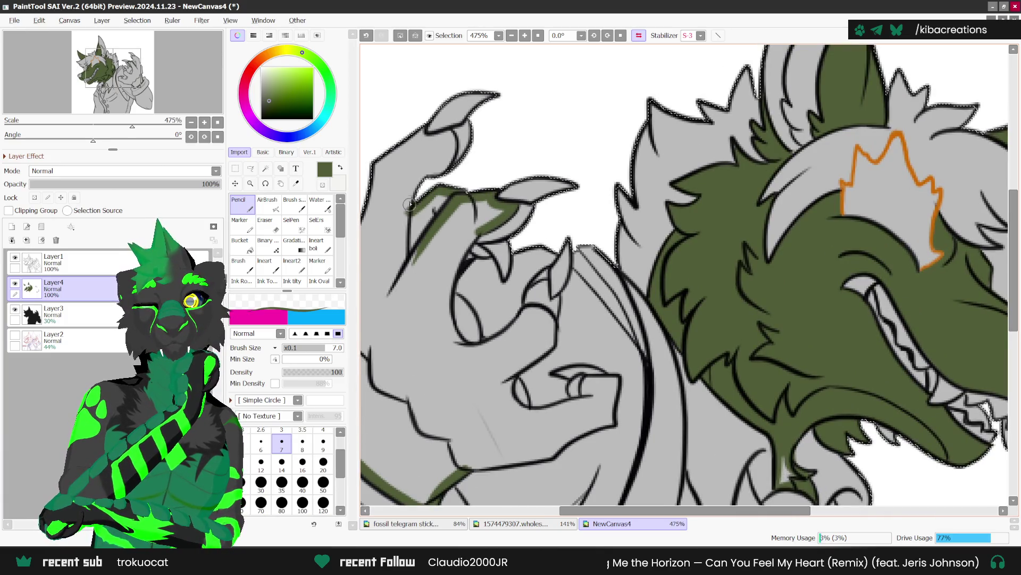
mouse_move(449, 158)
mouse_down()
mouse_move(450, 133)
mouse_move(461, 153)
mouse_up()
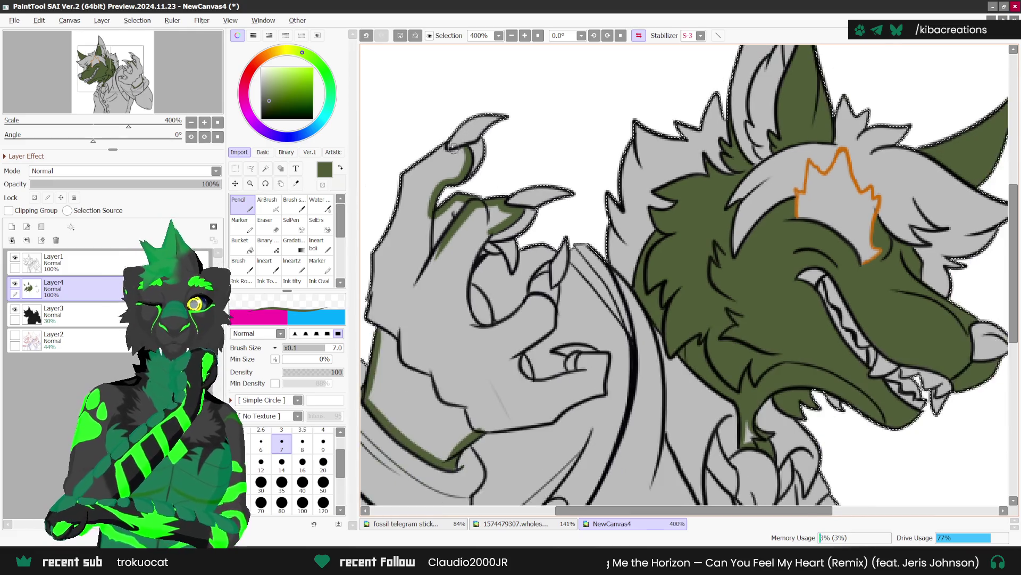
scroll(434, 152, down, 1)
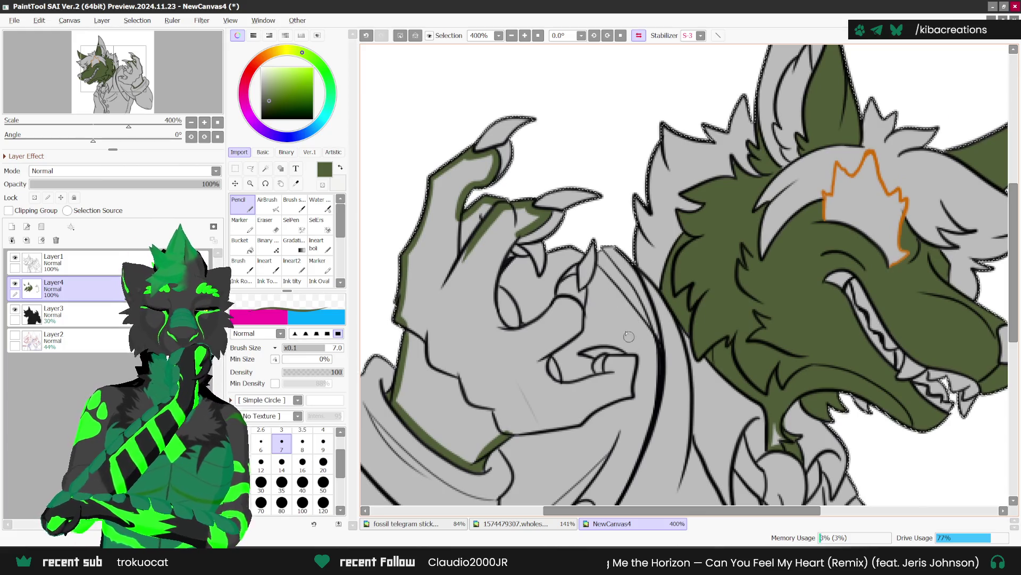
scroll(500, 256, up, 1)
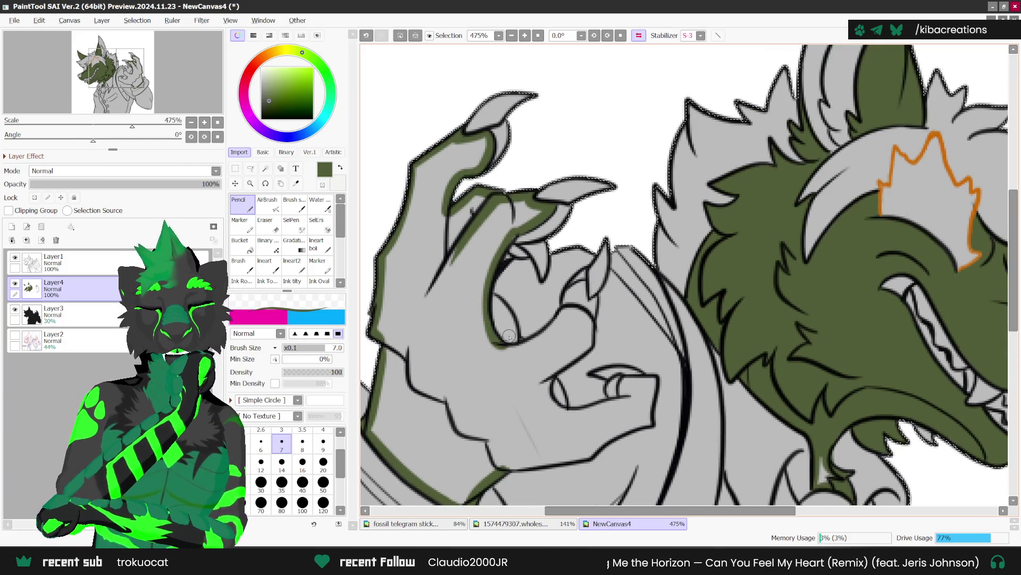
scroll(494, 341, up, 1)
Trace green along the curled finger's inner curve, edge and fingertip.
drag(488, 334, 534, 336)
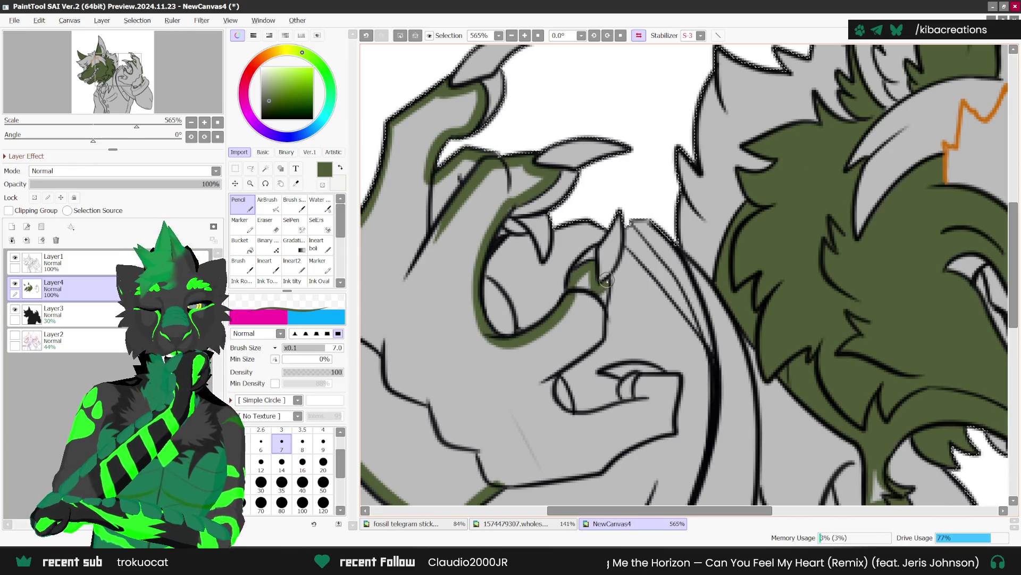
mouse_move(600, 328)
mouse_down()
mouse_move(546, 379)
mouse_move(550, 407)
mouse_up()
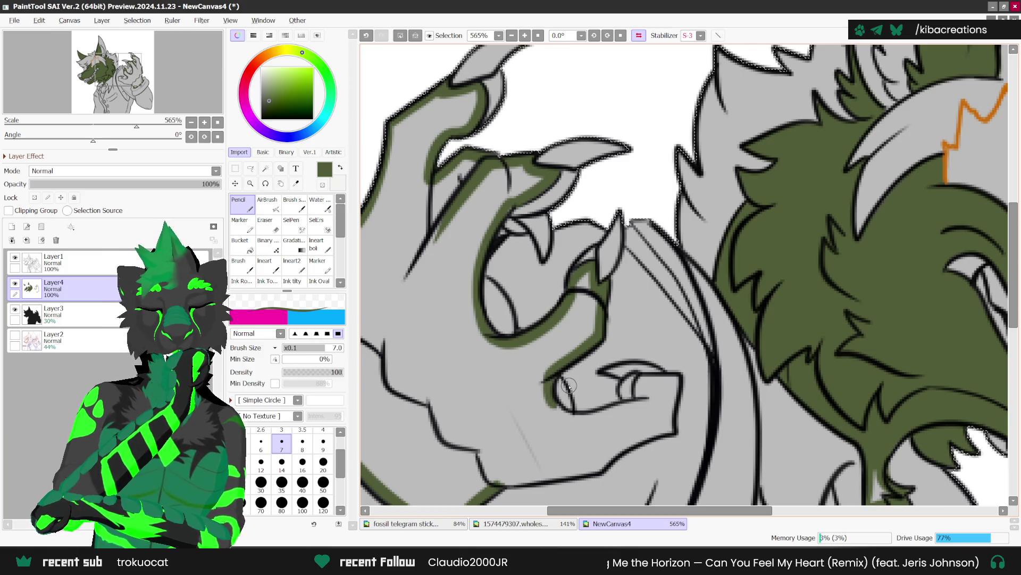
scroll(569, 386, down, 3)
scroll(570, 383, up, 3)
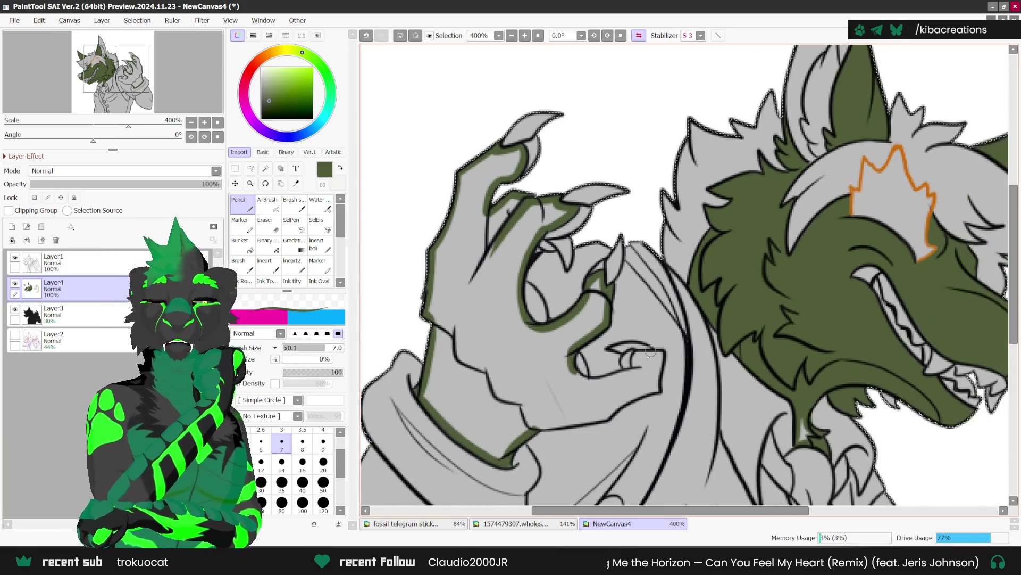
scroll(573, 383, up, 1)
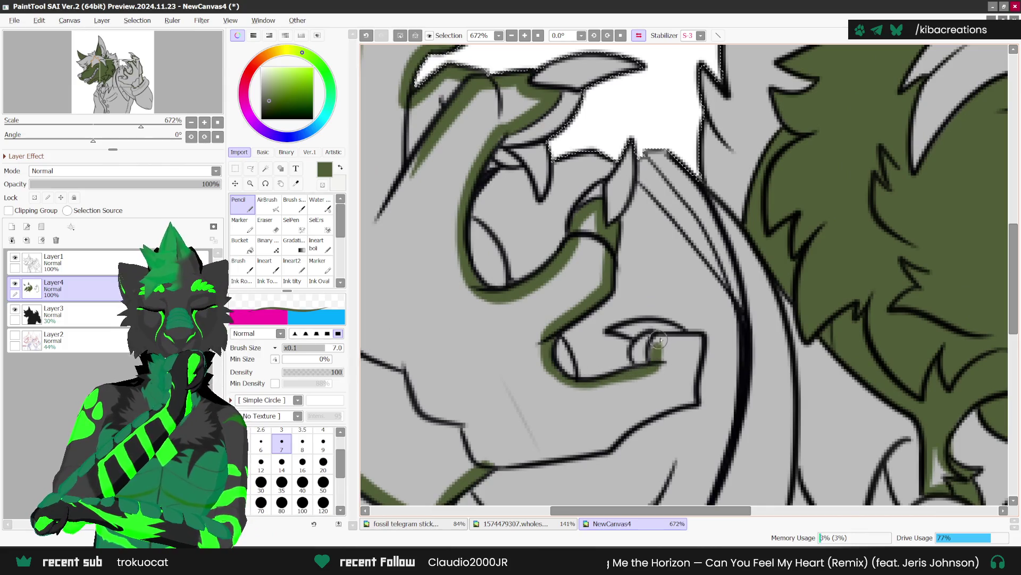
mouse_move(657, 360)
mouse_down()
mouse_move(702, 336)
mouse_move(694, 407)
mouse_move(652, 402)
mouse_move(591, 443)
mouse_move(481, 459)
mouse_up()
scroll(694, 405, down, 1)
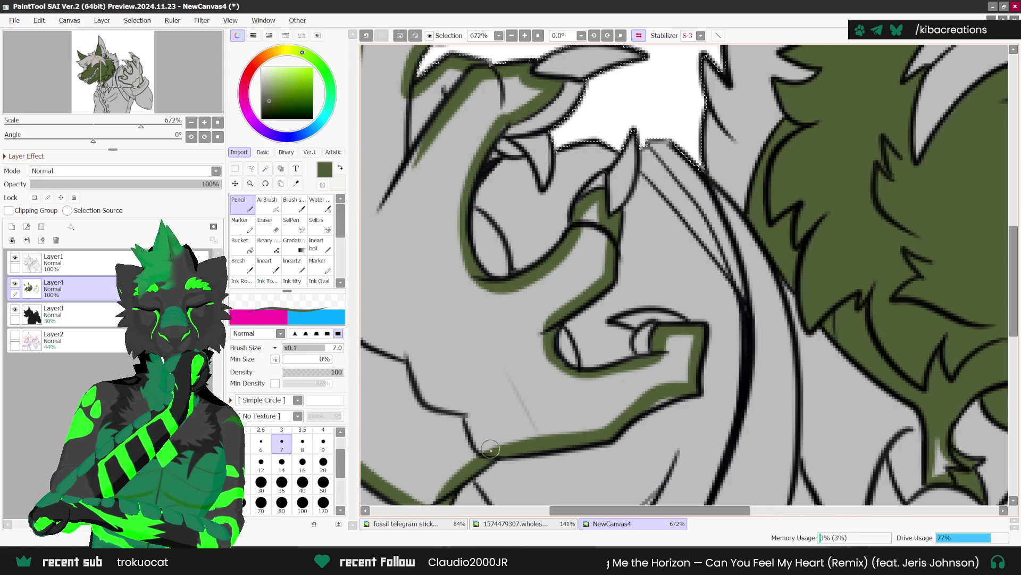
scroll(622, 373, down, 1)
scroll(621, 373, down, 2)
Bucket-fill the hand olive green, return to Pencil and zoom out.
click(239, 243)
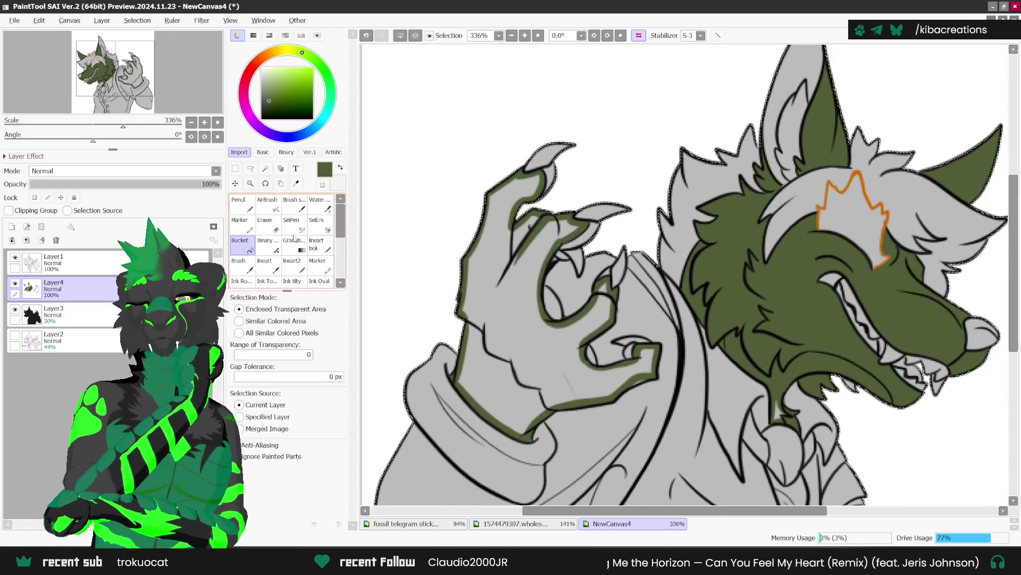
click(502, 277)
click(240, 204)
scroll(532, 341, up, 1)
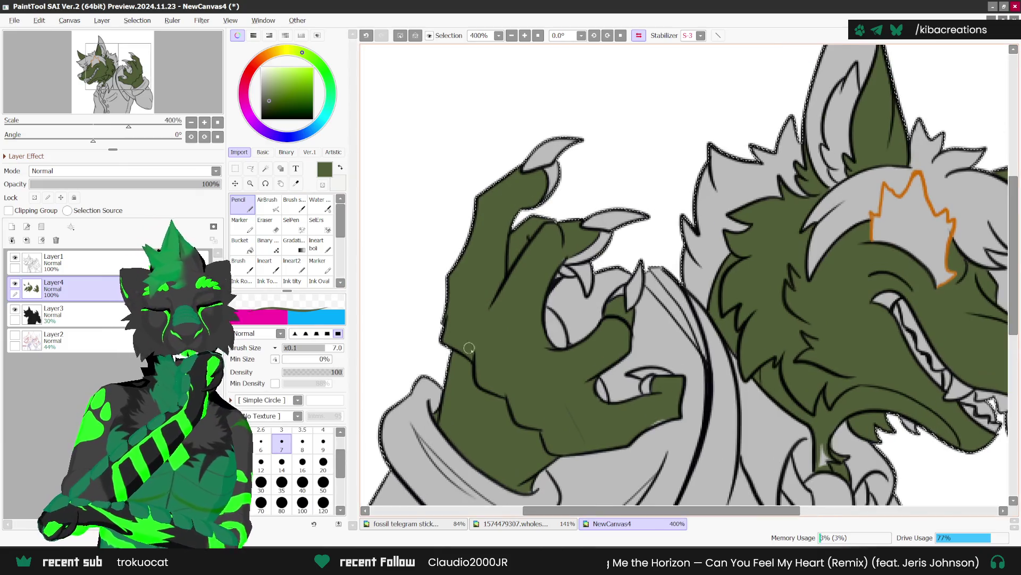
scroll(563, 341, down, 1)
scroll(622, 393, up, 1)
scroll(641, 384, down, 3)
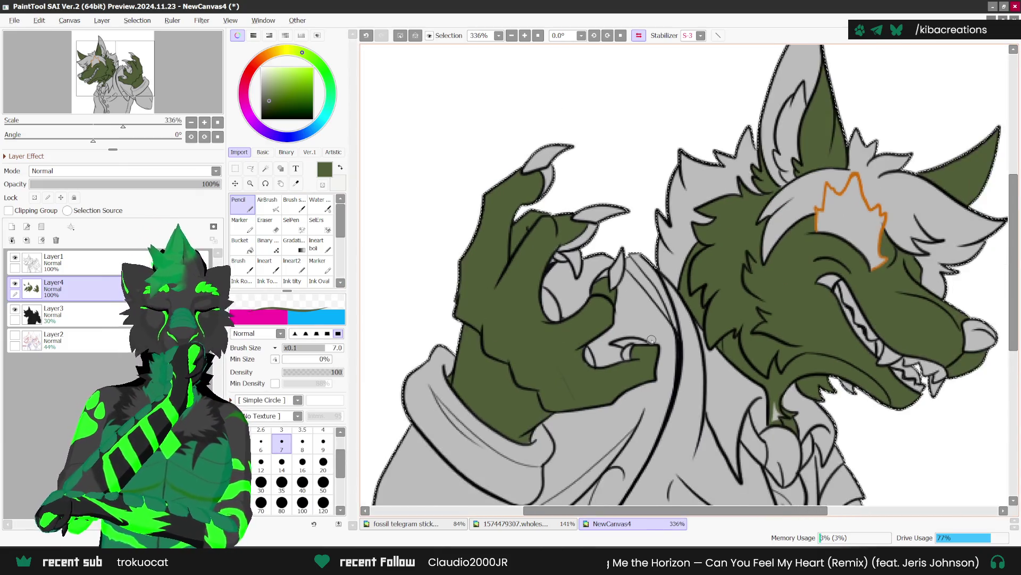
scroll(732, 371, up, 1)
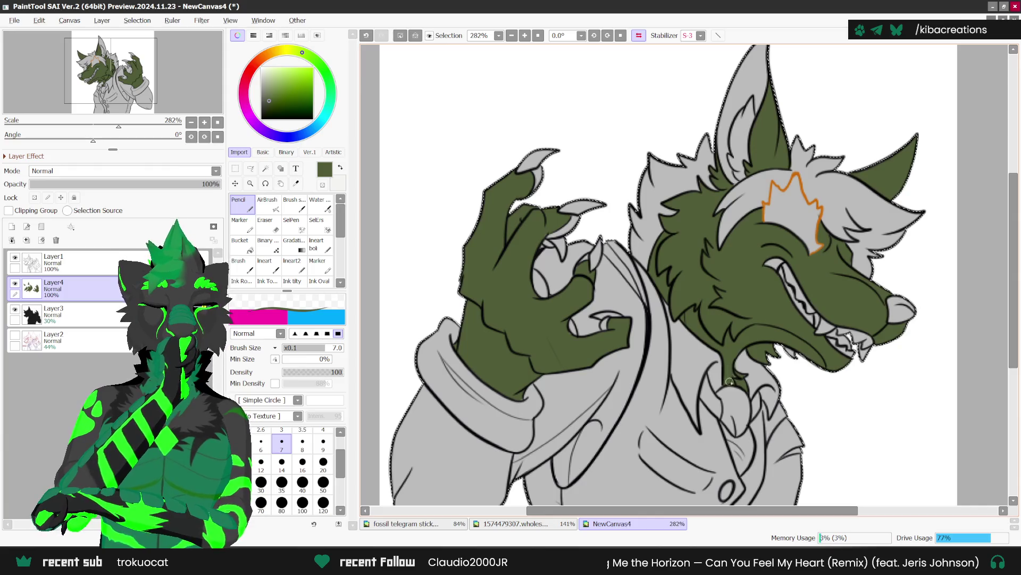
key(minus)
Erase a small stray mark near the shirt on Layer3 with a size 3 eraser.
key(h)
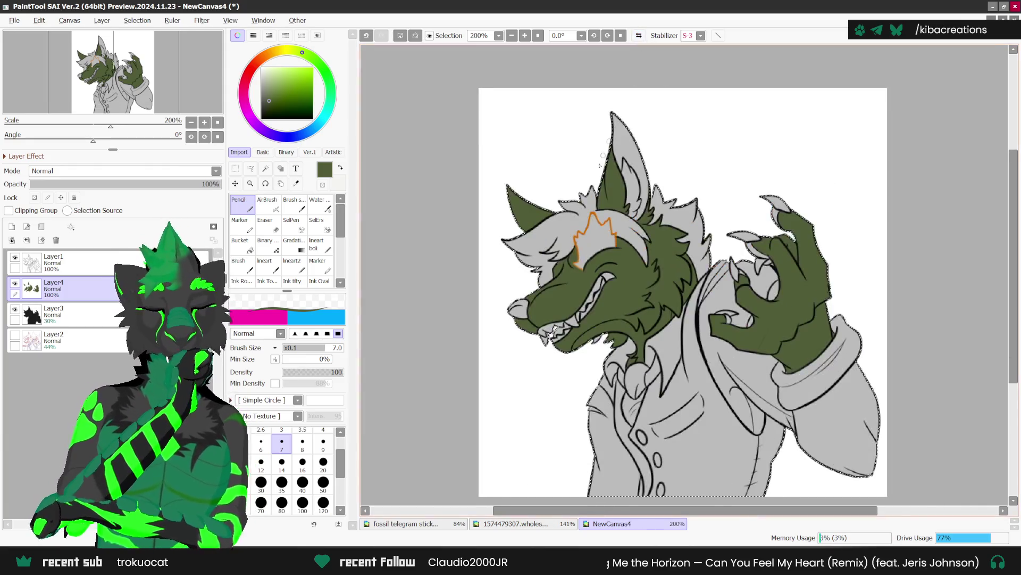
key(minus)
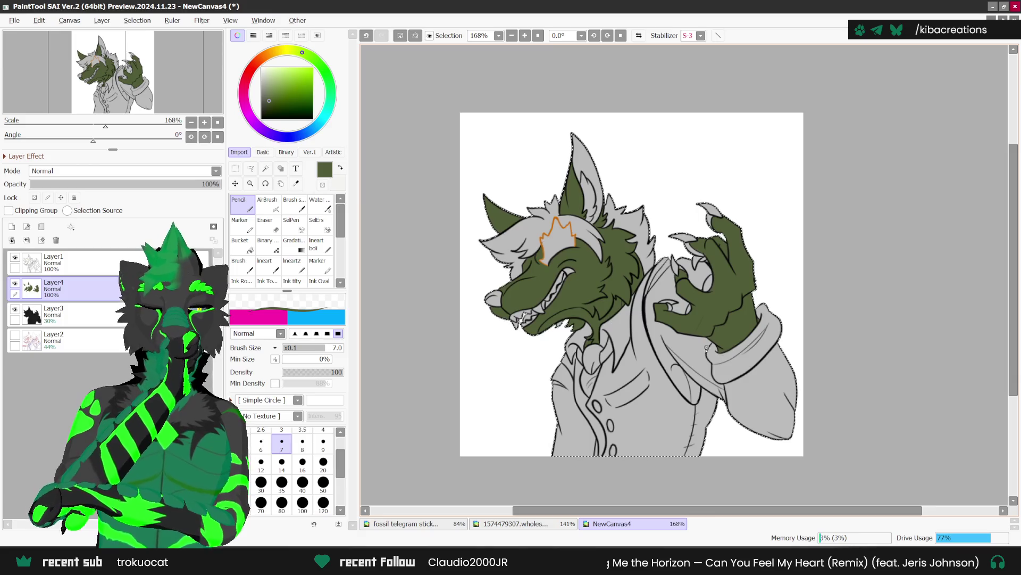
click(53, 311)
key(e)
scroll(606, 457, up, 1)
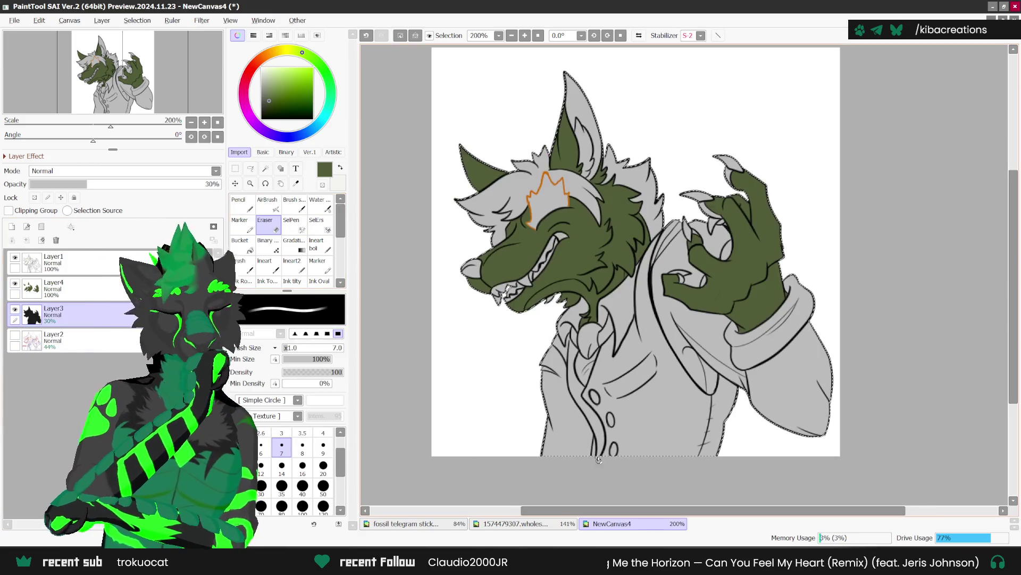
scroll(600, 463, up, 1)
key(bracketleft)
key(bracketleft)
key(bracketleft)
scroll(594, 444, up, 2)
drag(594, 445, 592, 441)
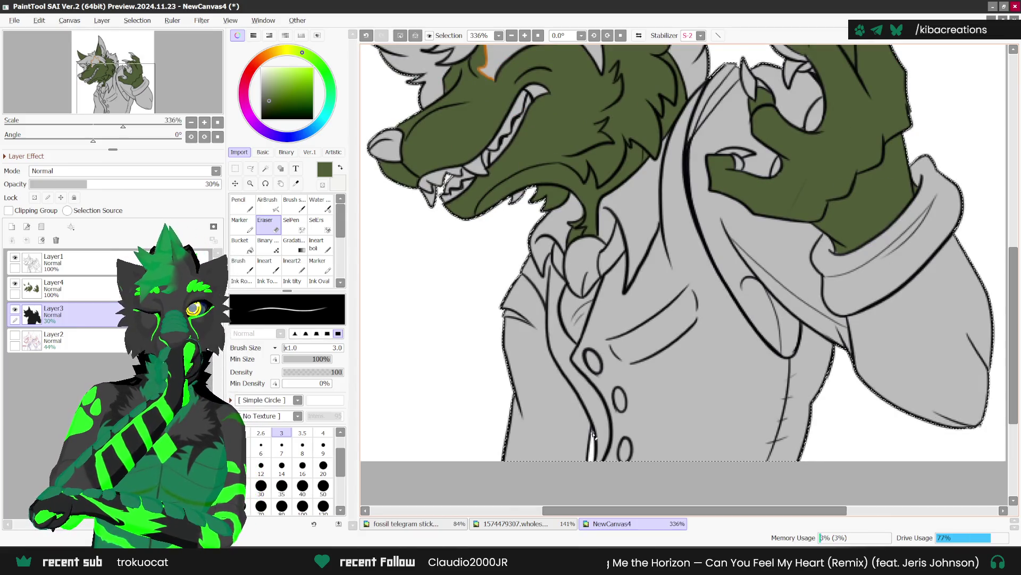
Switch to SelErs and create a new empty Layer5 above Layer4.
key(d)
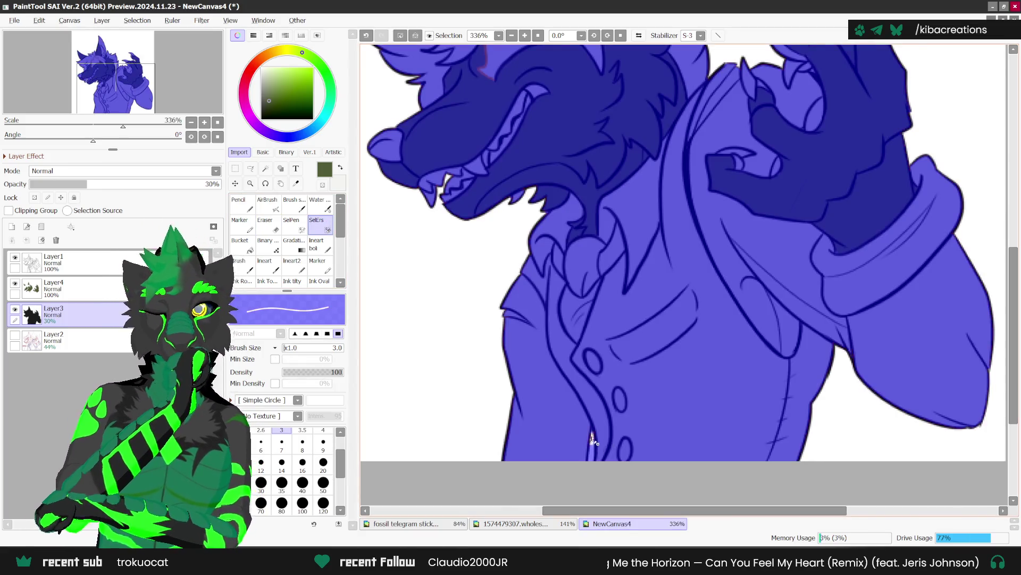
scroll(592, 456, down, 3)
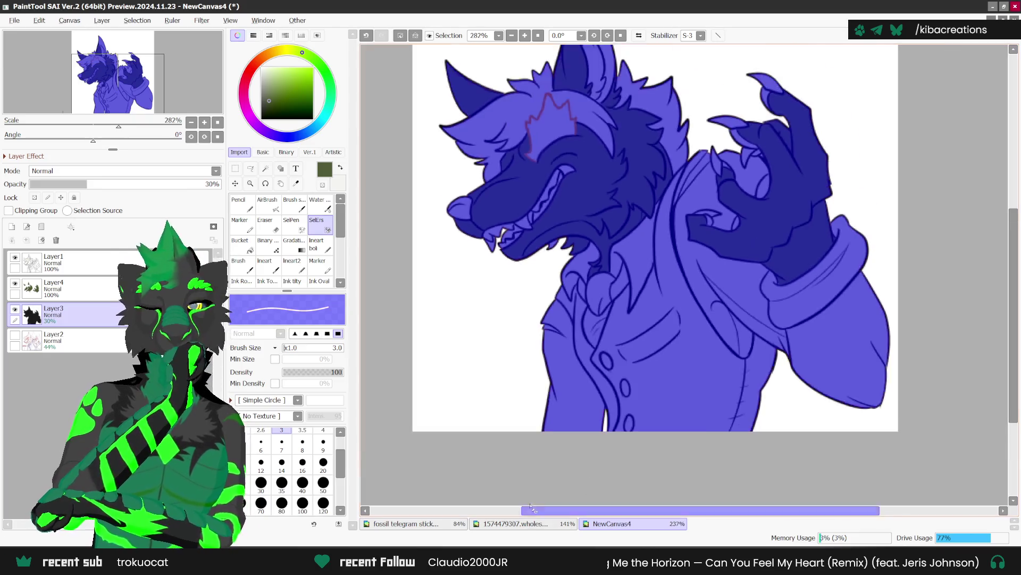
click(12, 226)
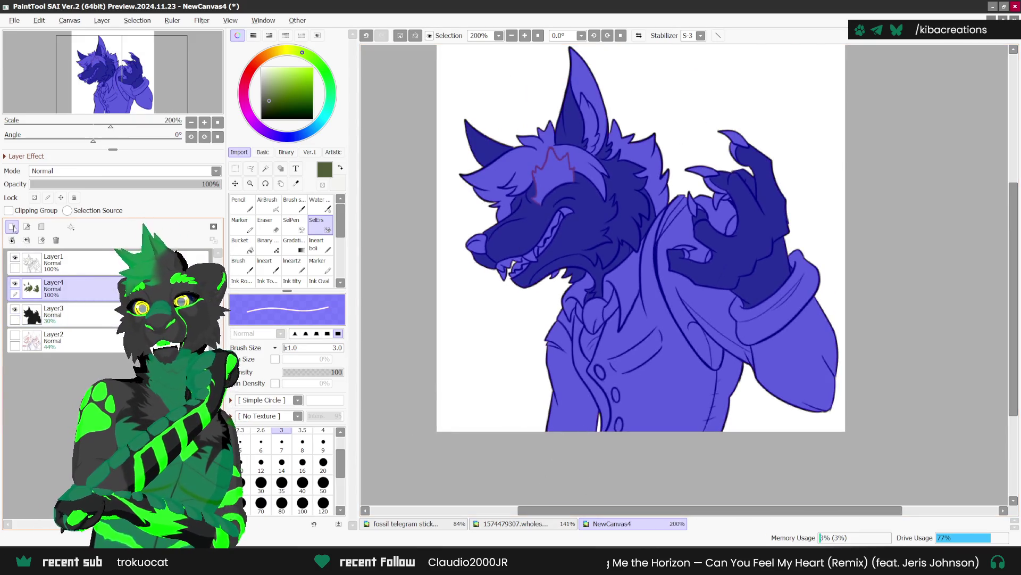
key(ctrl+z)
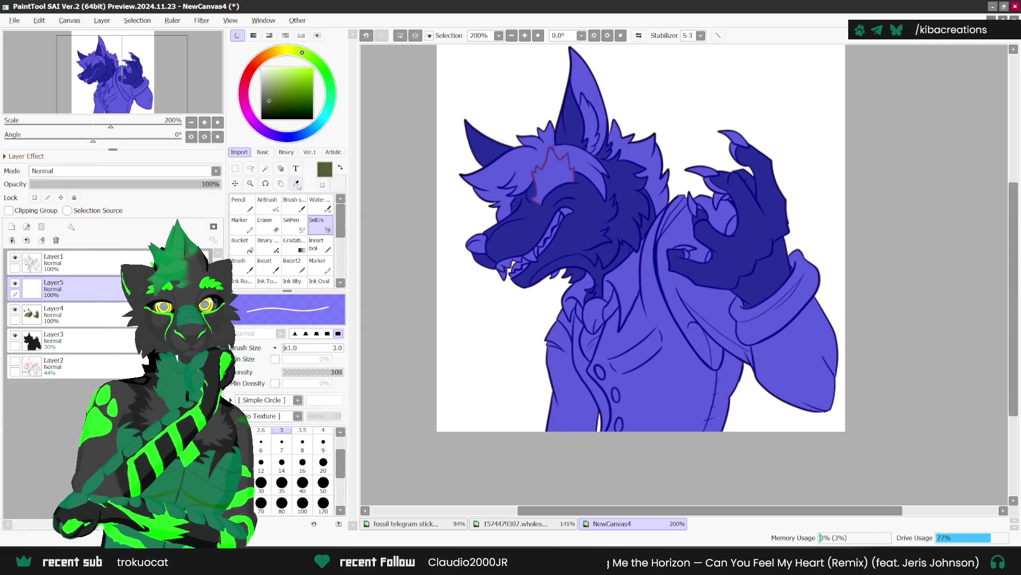
key(ctrl+y)
key(alt)
Sample the near-white fur colour from the character reference sheet.
click(515, 524)
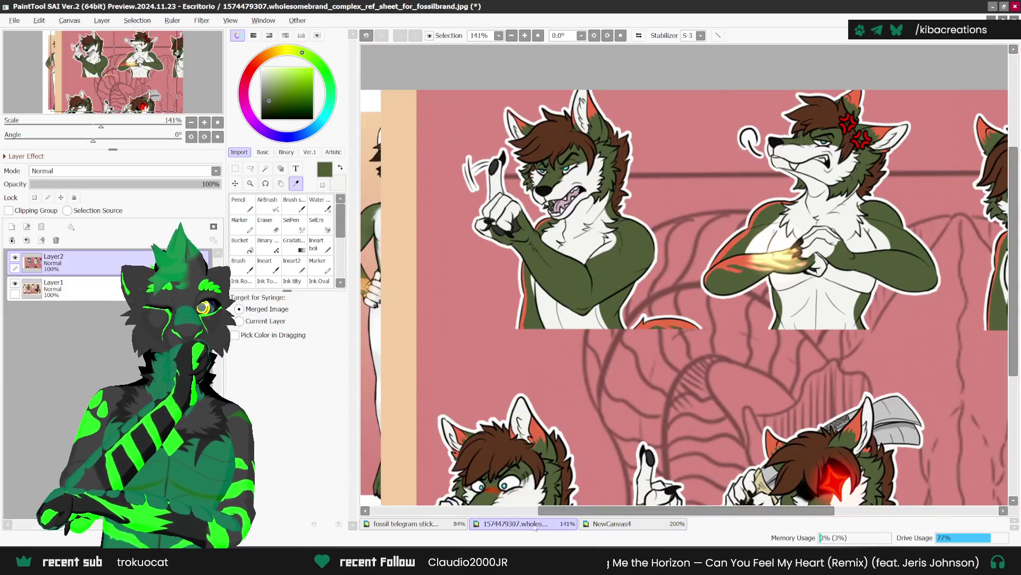
scroll(582, 141, up, 1)
scroll(582, 141, up, 3)
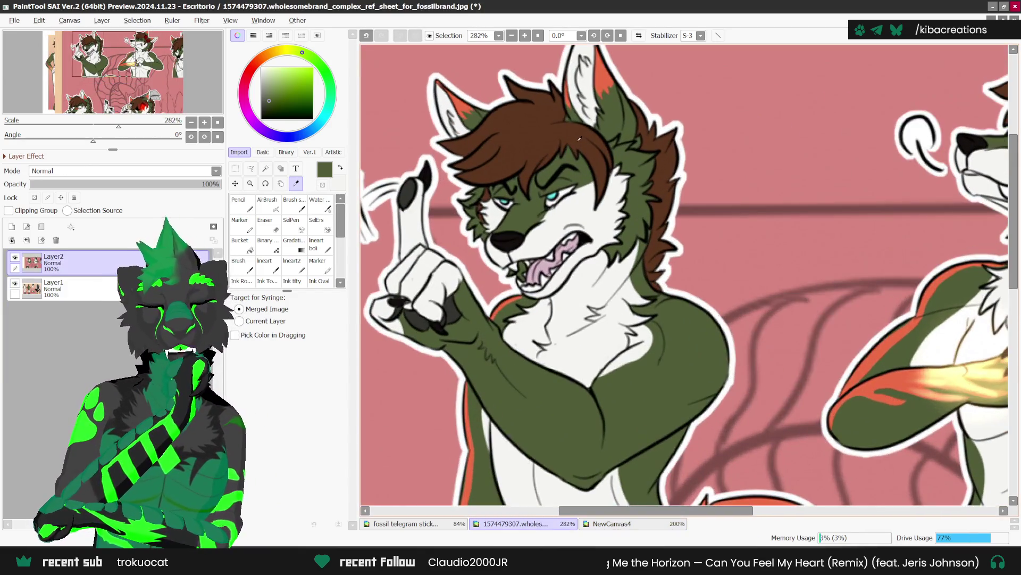
click(567, 213)
click(612, 523)
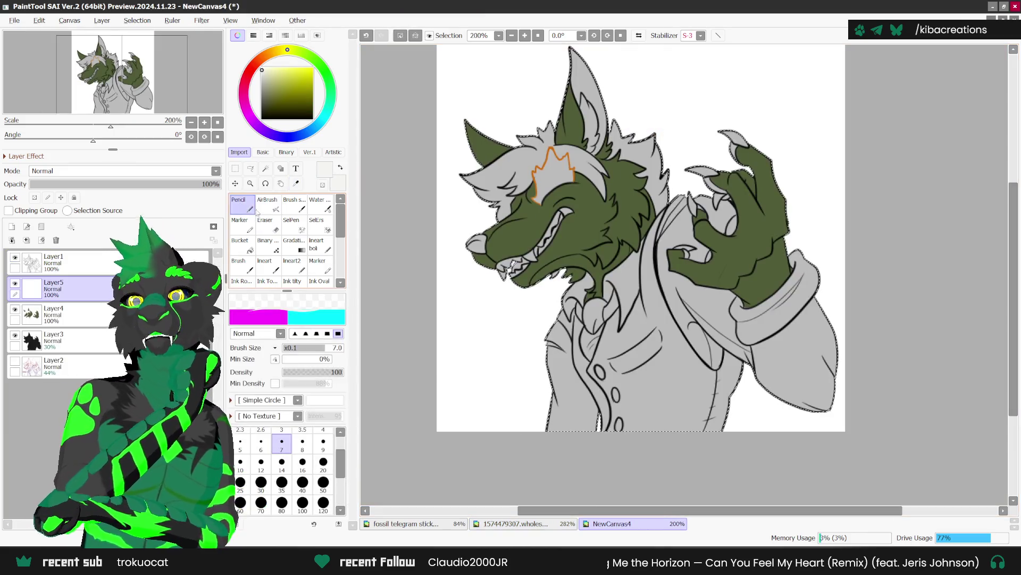
Draw trial white strokes under the muzzle, undo them, and add a fresh layer above Layer4.
scroll(527, 271, up, 4)
mouse_move(426, 241)
mouse_down()
mouse_move(452, 239)
mouse_move(463, 208)
mouse_up()
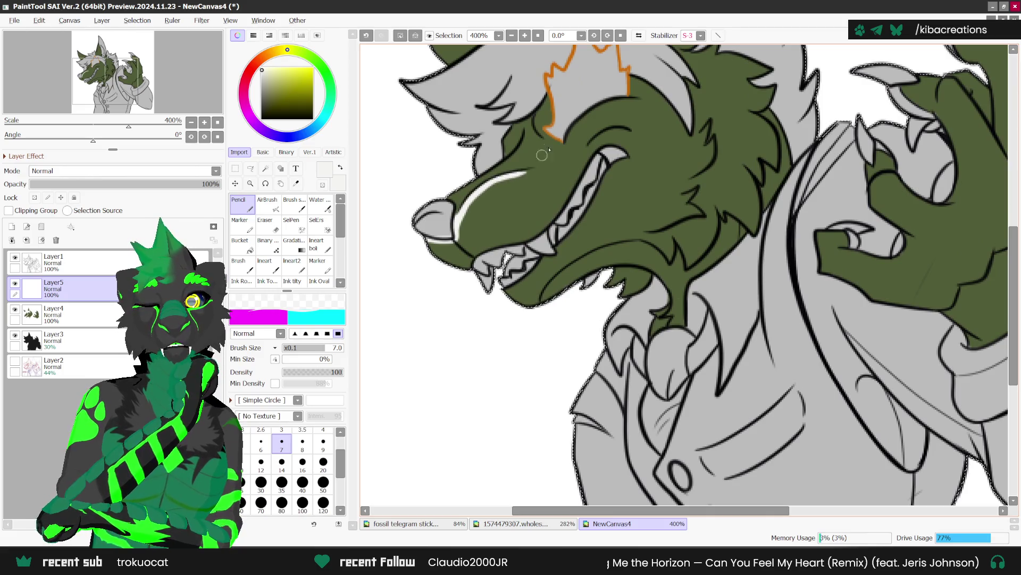
drag(530, 169, 601, 109)
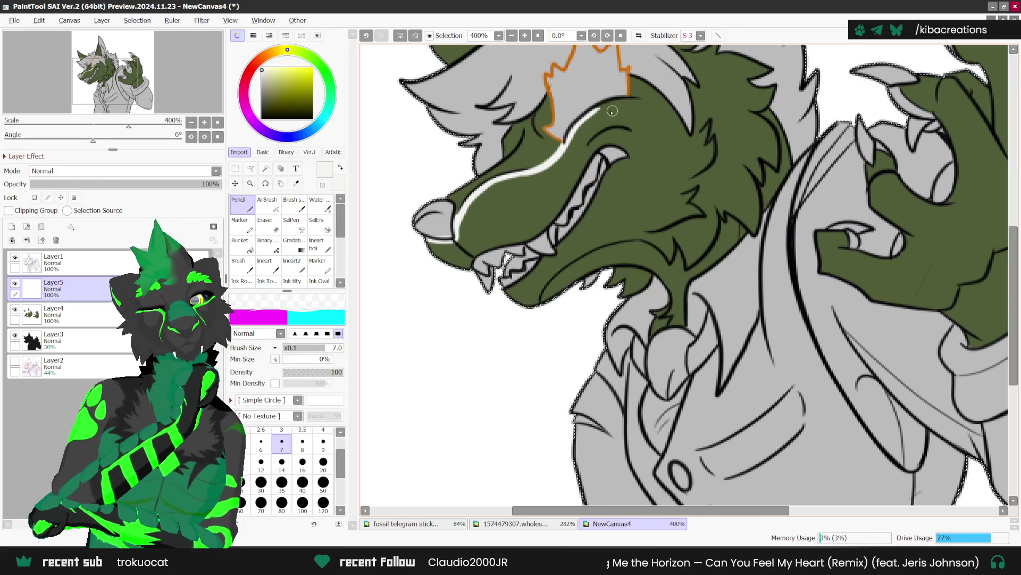
scroll(457, 216, up, 1)
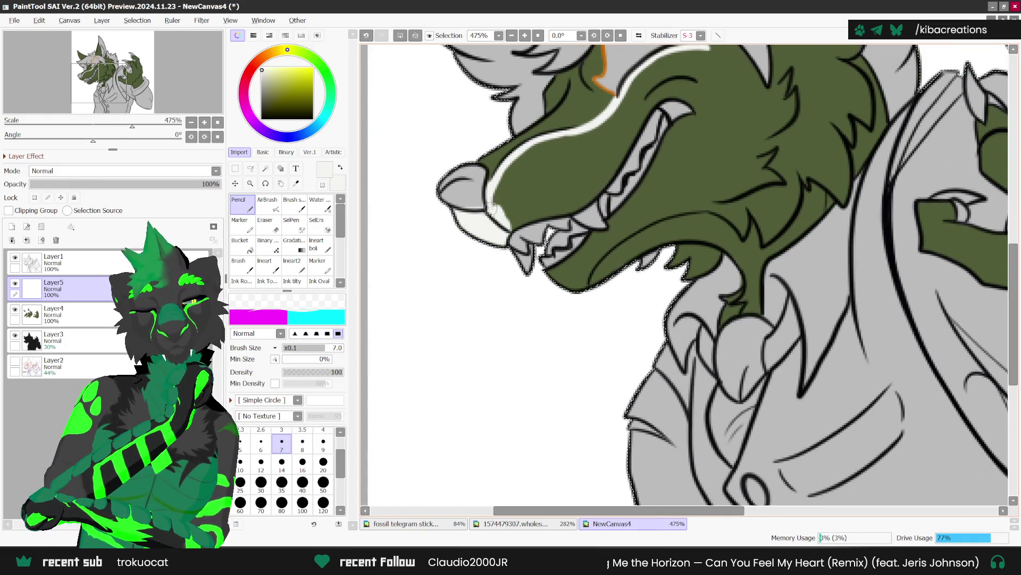
key(ctrl+z)
key(ctrl+z)
key(ctrl+z)
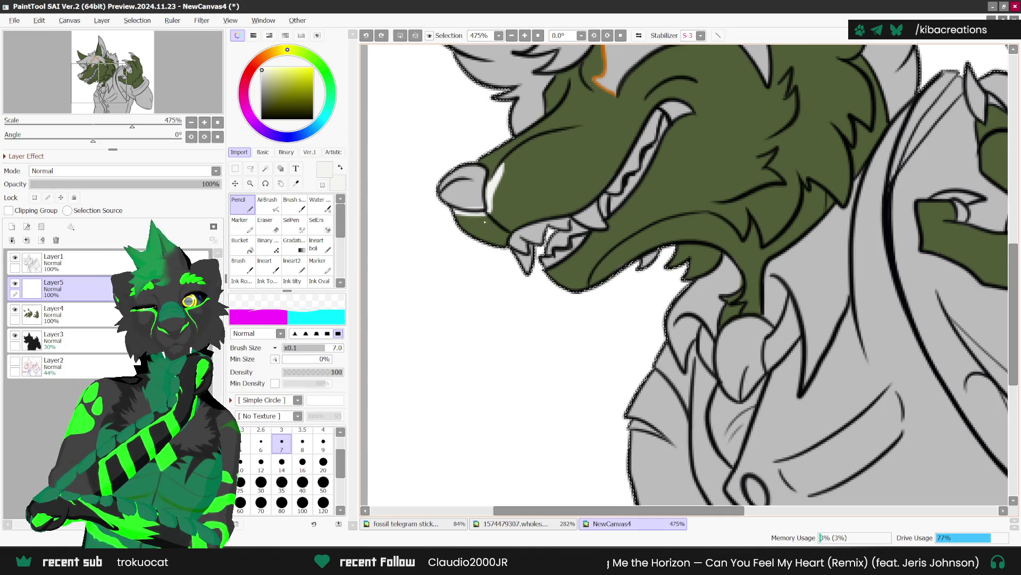
key(ctrl+shift+n)
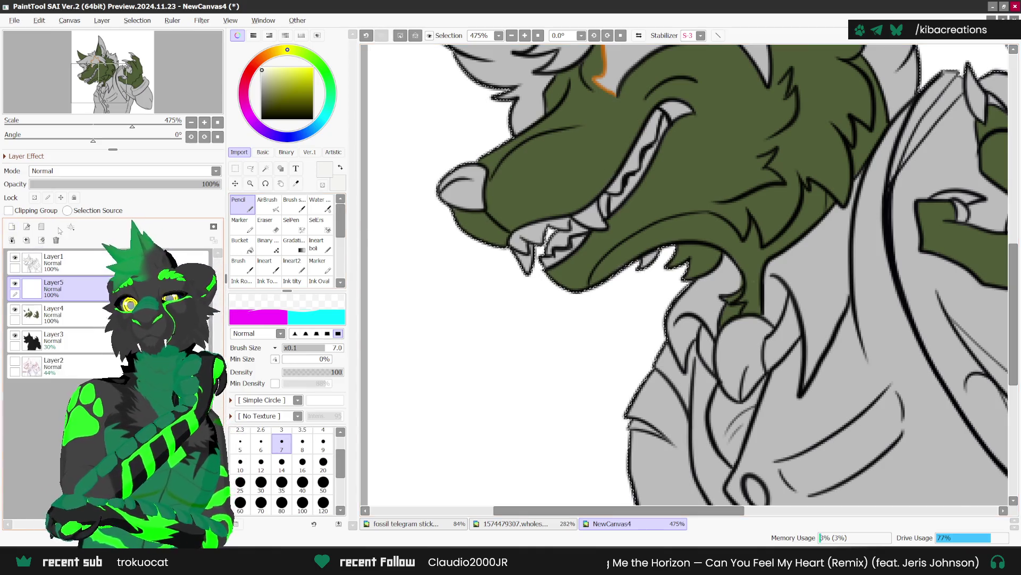
With the view mirrored, draw a white highlight from the nose tip along the muzzle and down the cheek.
scroll(458, 213, up, 1)
drag(494, 178, 492, 189)
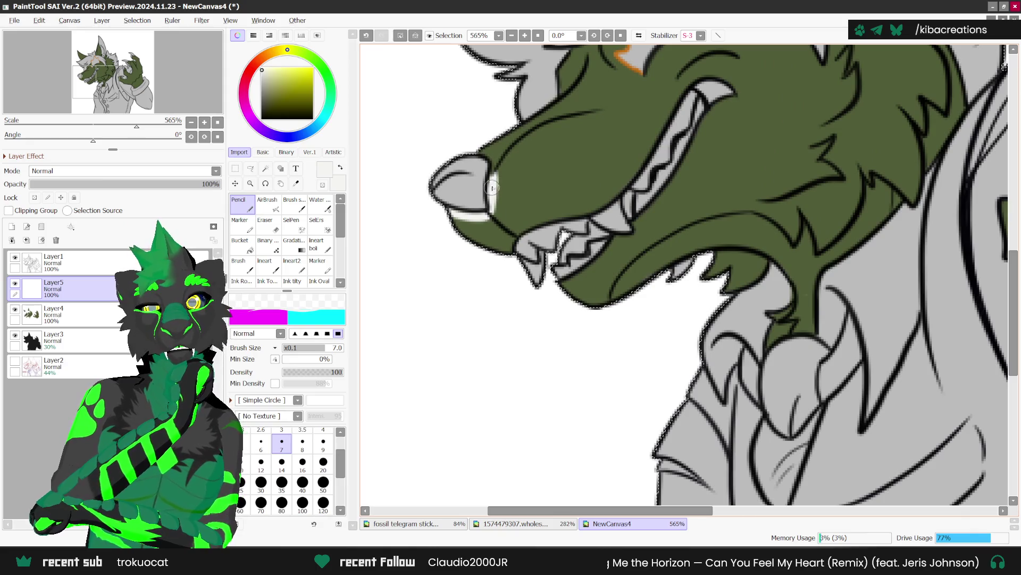
drag(555, 125, 575, 123)
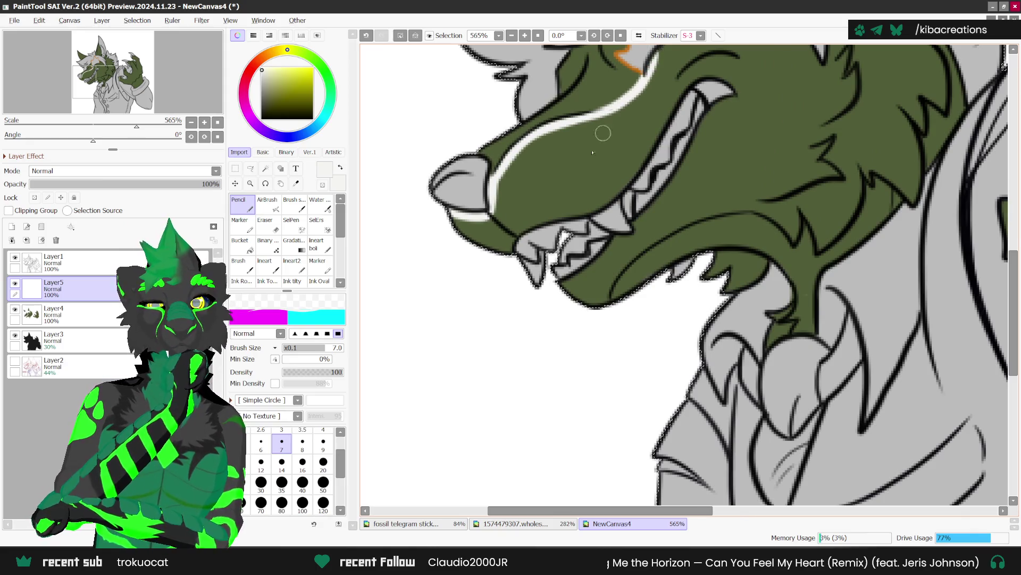
scroll(633, 80, down, 2)
click(639, 35)
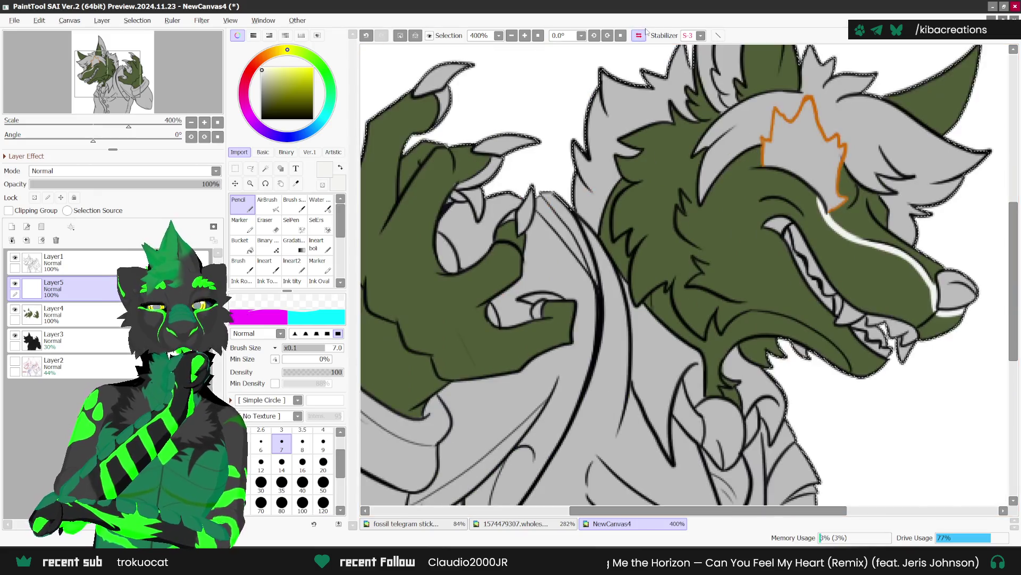
scroll(823, 195, up, 2)
drag(752, 154, 694, 153)
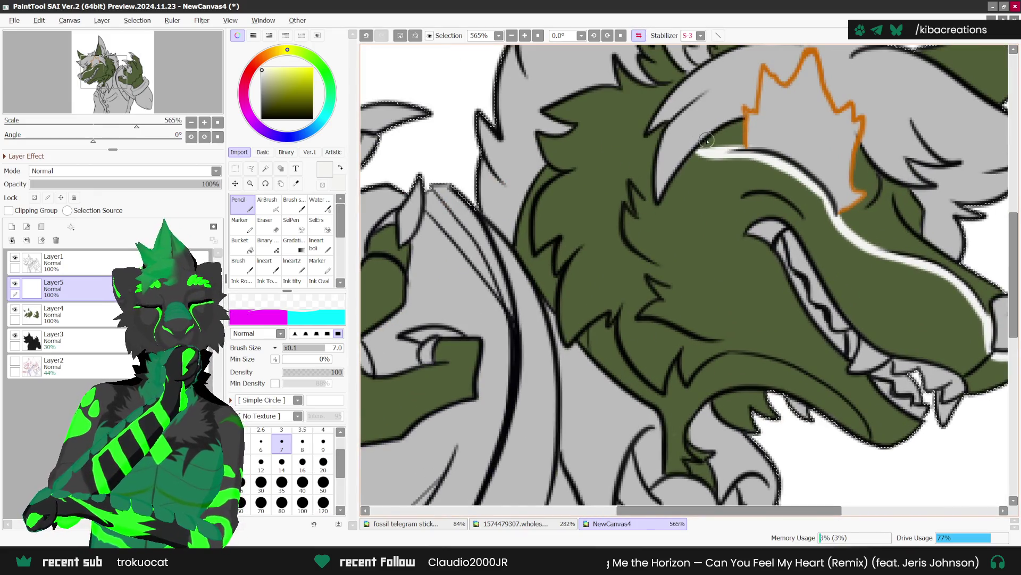
mouse_move(646, 200)
mouse_down()
mouse_move(639, 194)
mouse_move(638, 219)
mouse_move(627, 215)
mouse_up()
mouse_move(655, 246)
mouse_down()
mouse_move(668, 270)
mouse_move(656, 302)
mouse_move(723, 338)
mouse_up()
key(ctrl+z)
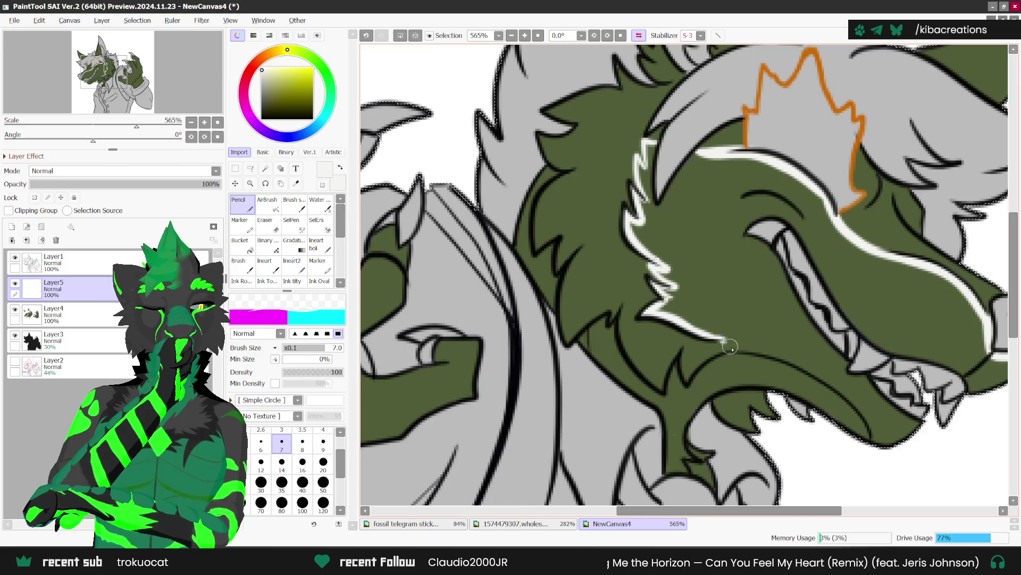
Add white lines along the neck edge.
scroll(725, 274, down, 2)
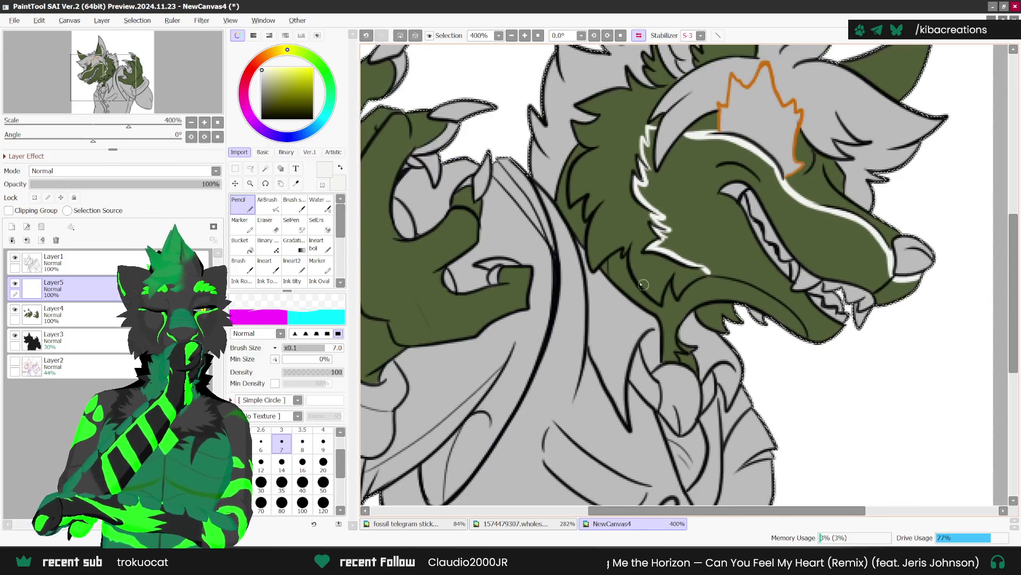
scroll(646, 287, up, 1)
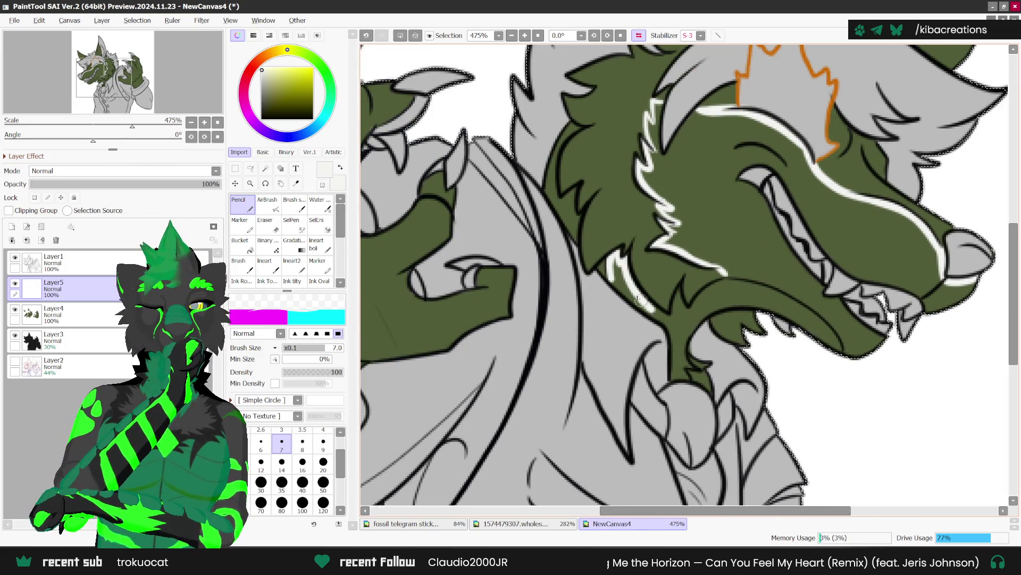
drag(644, 308, 675, 321)
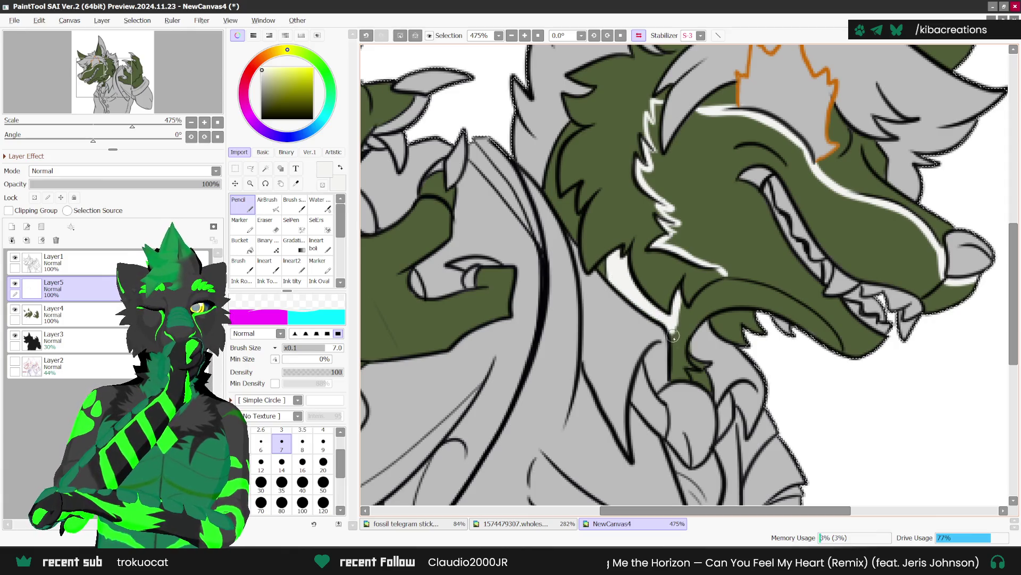
mouse_move(681, 351)
mouse_down()
mouse_move(680, 334)
mouse_move(692, 363)
mouse_up()
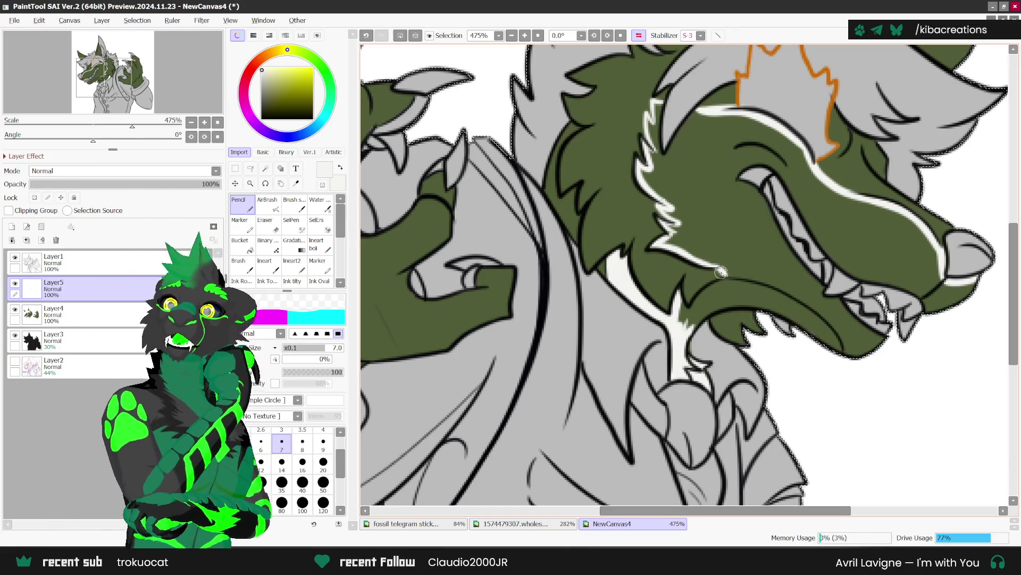
Mirror the view back and draw white lines along the jaw edge, lower lip and lower jaw.
key(h)
scroll(402, 287, up, 1)
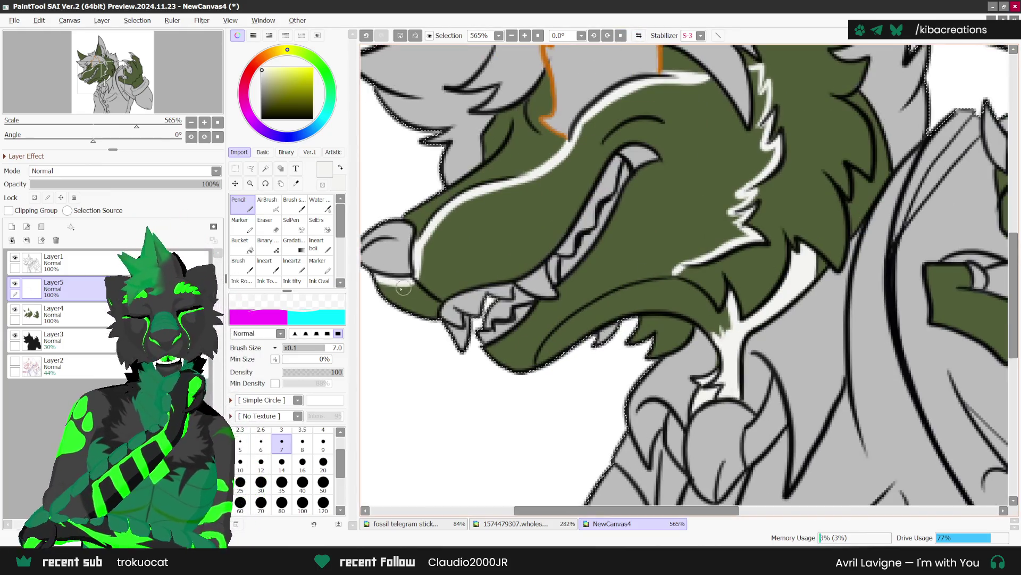
drag(375, 278, 400, 304)
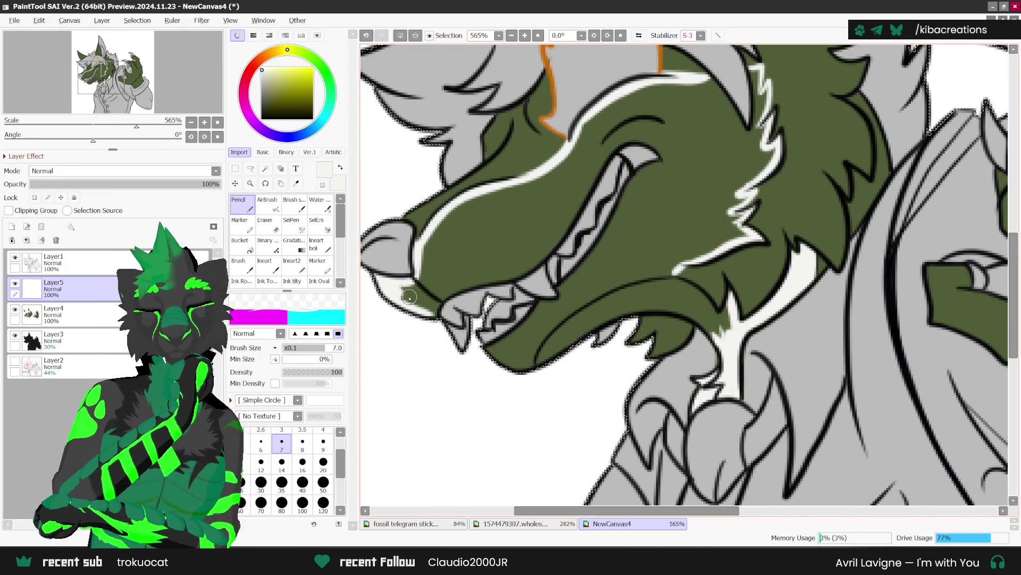
scroll(409, 296, up, 1)
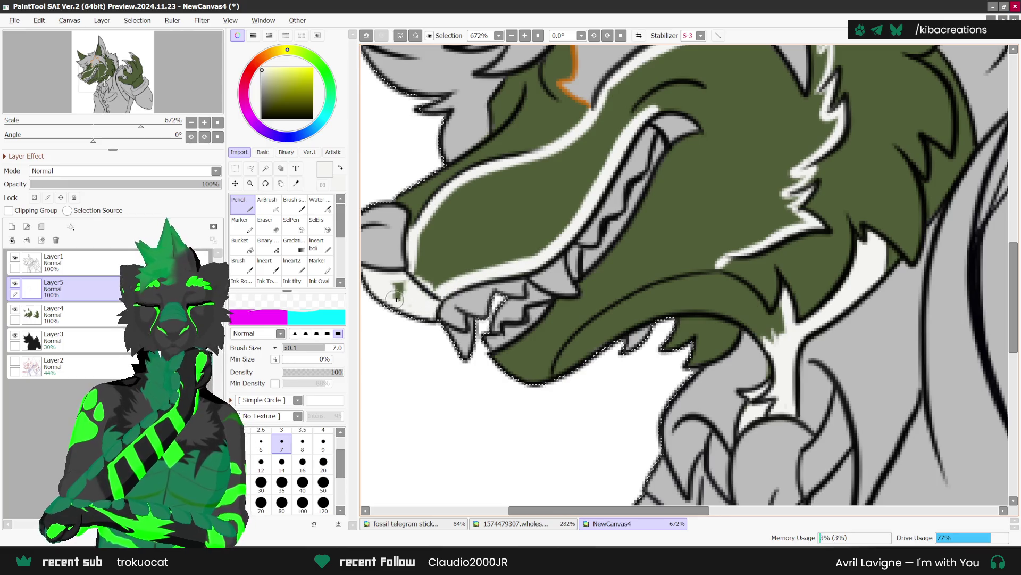
scroll(447, 311, down, 2)
scroll(645, 200, up, 2)
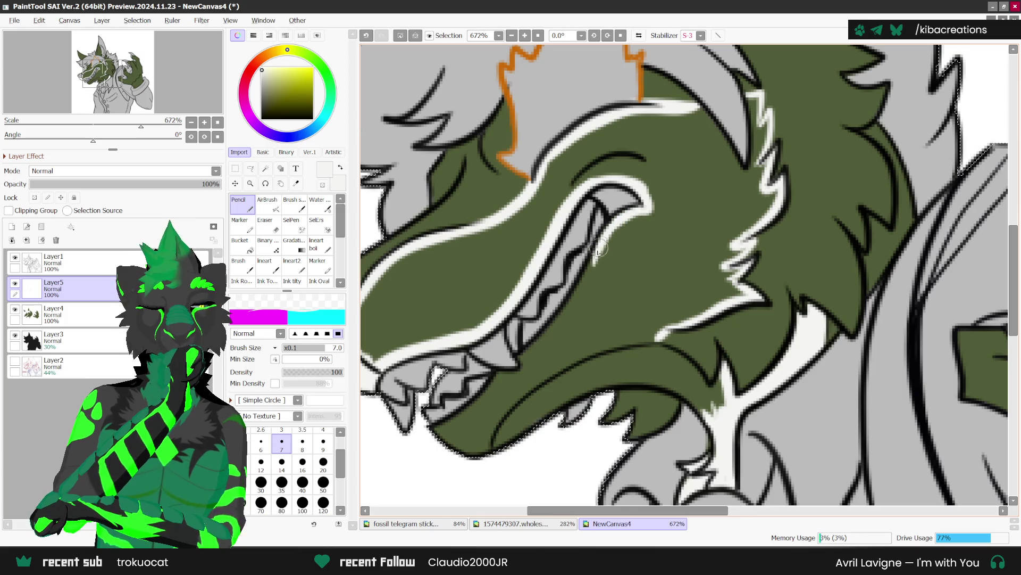
drag(556, 331, 520, 358)
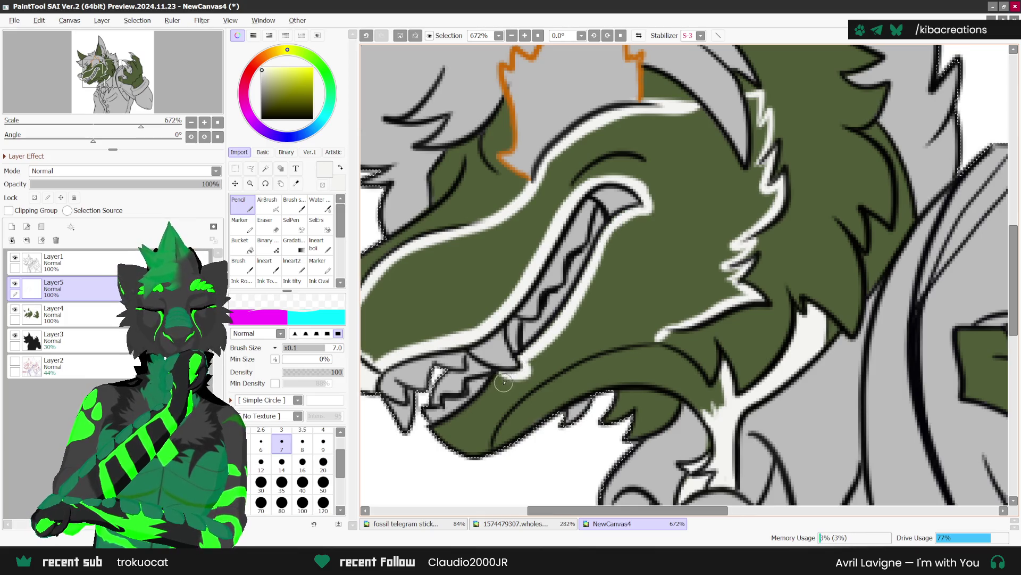
scroll(469, 388, down, 1)
scroll(511, 378, up, 1)
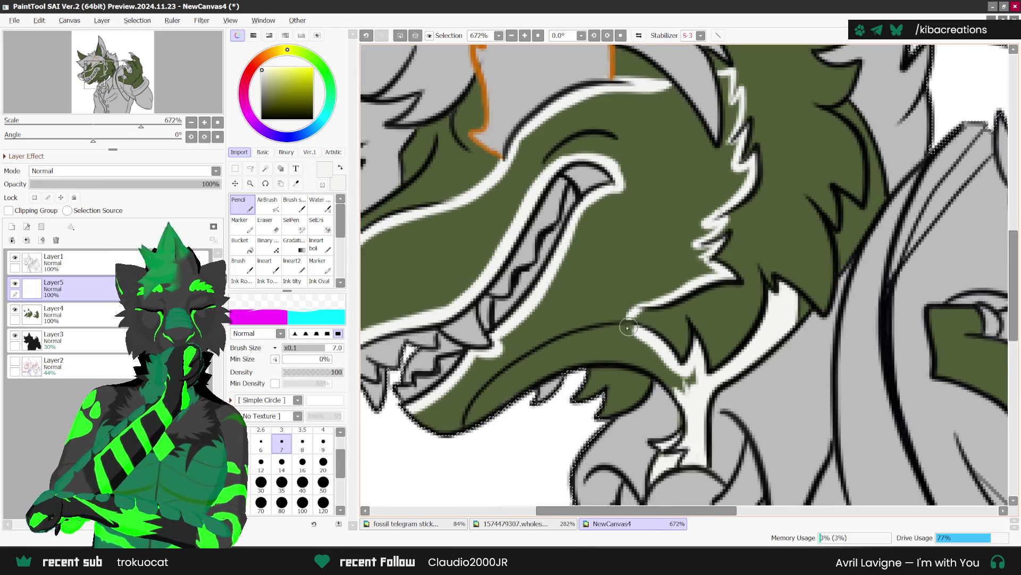
drag(627, 328, 427, 418)
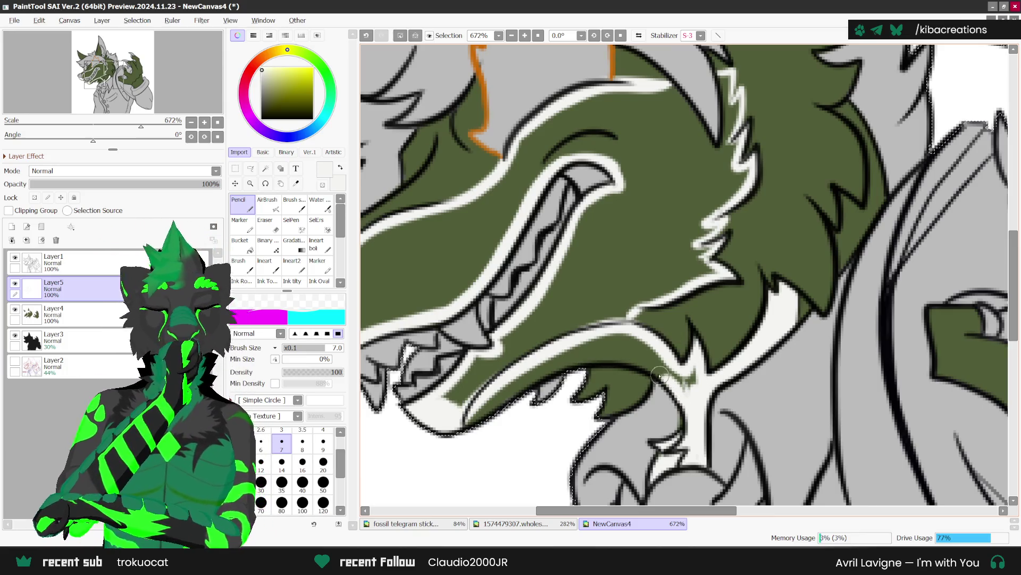
drag(584, 358, 520, 389)
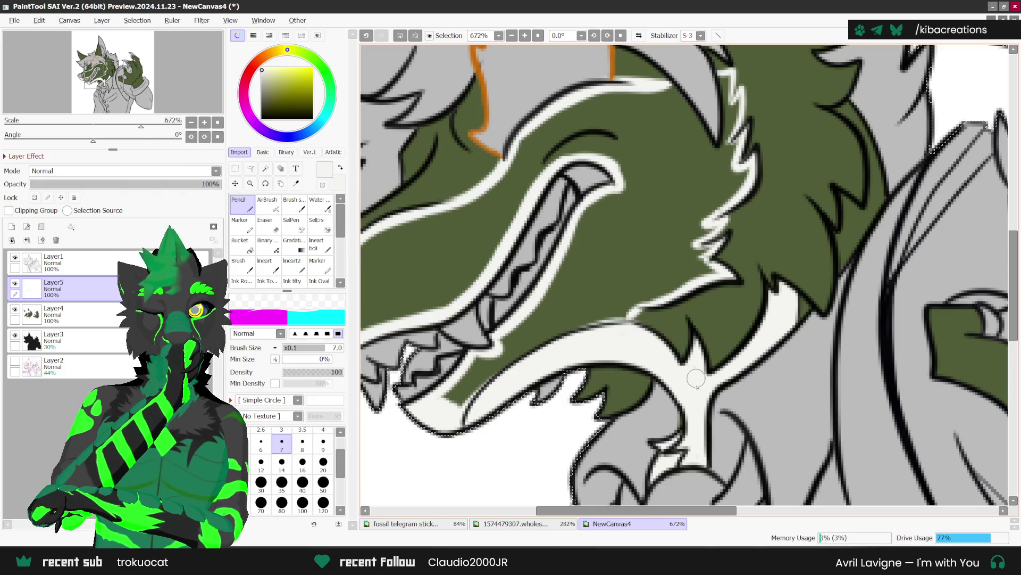
Draw a short white line beside the horn's edge.
scroll(707, 357, down, 5)
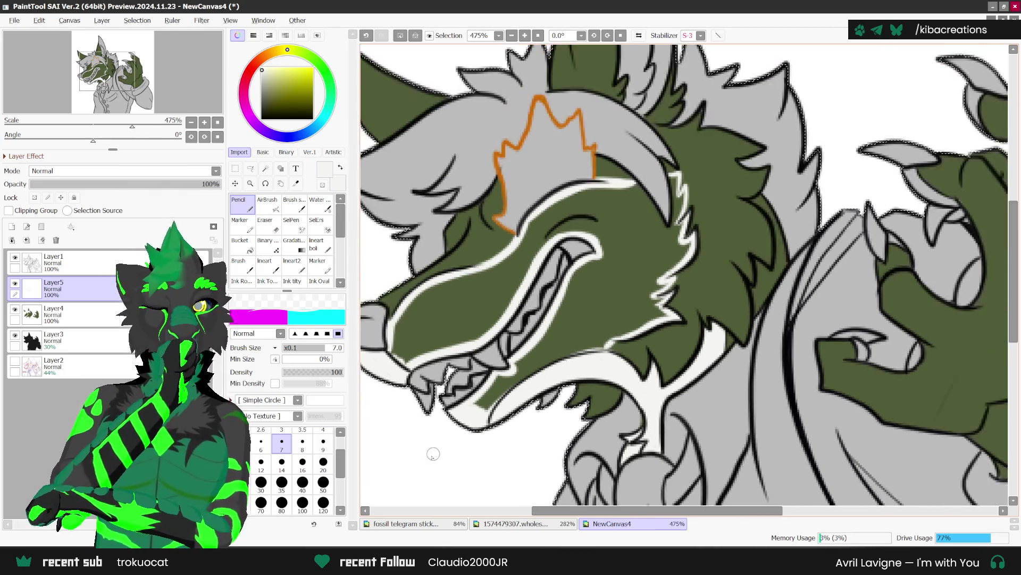
scroll(607, 348, up, 3)
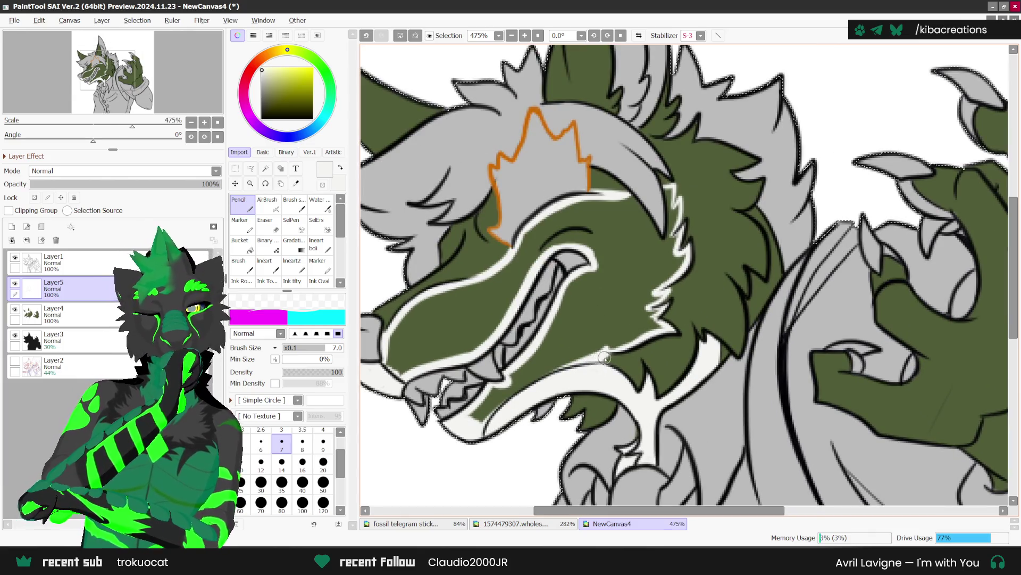
scroll(653, 243, down, 2)
scroll(653, 243, up, 2)
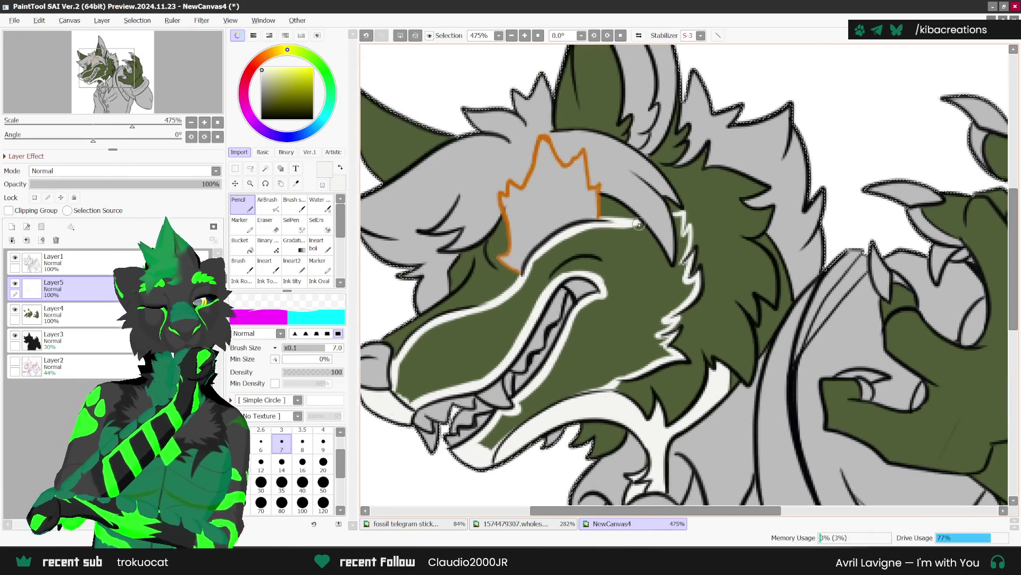
drag(677, 212, 684, 240)
scroll(684, 247, down, 2)
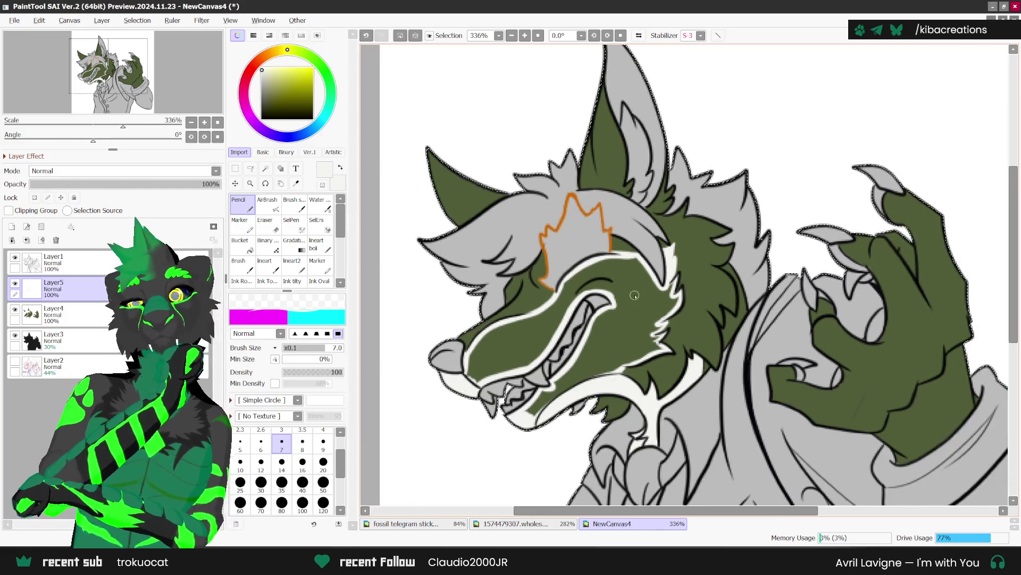
Bucket-fill the enclosed snout and remaining muzzle areas white, then return to the Pencil.
click(240, 244)
click(618, 311)
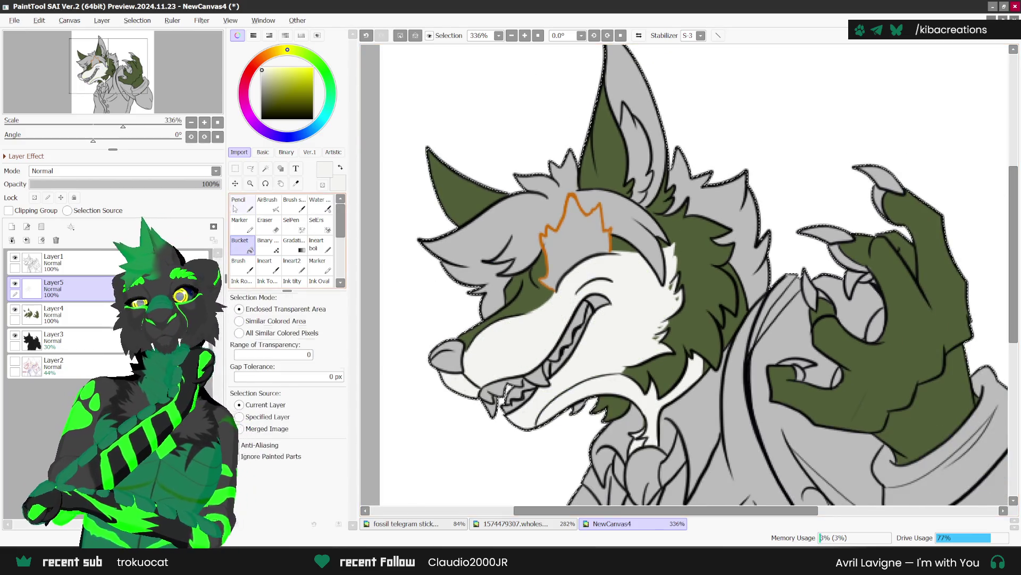
click(235, 209)
scroll(684, 274, up, 2)
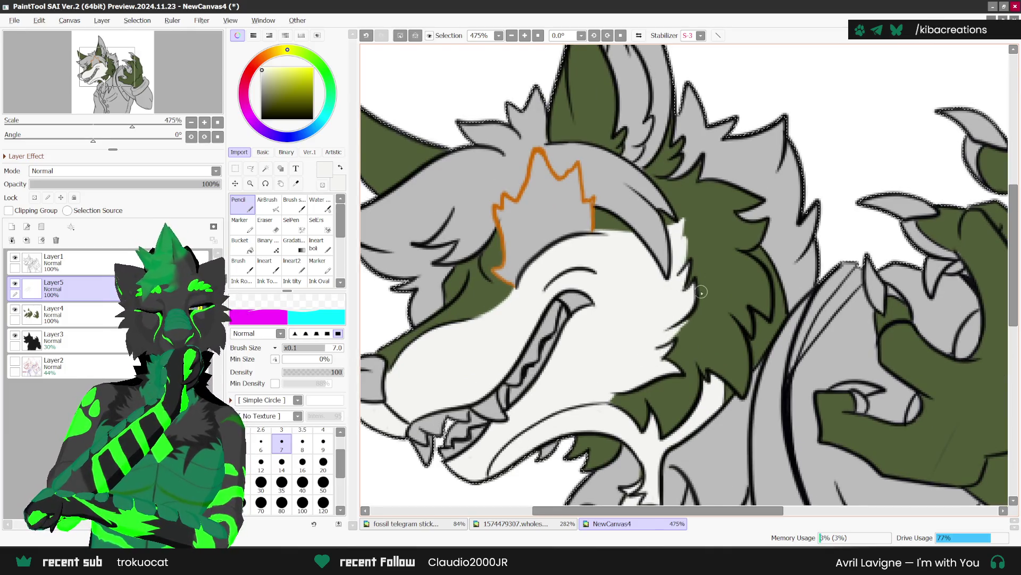
scroll(701, 292, down, 3)
scroll(636, 343, up, 2)
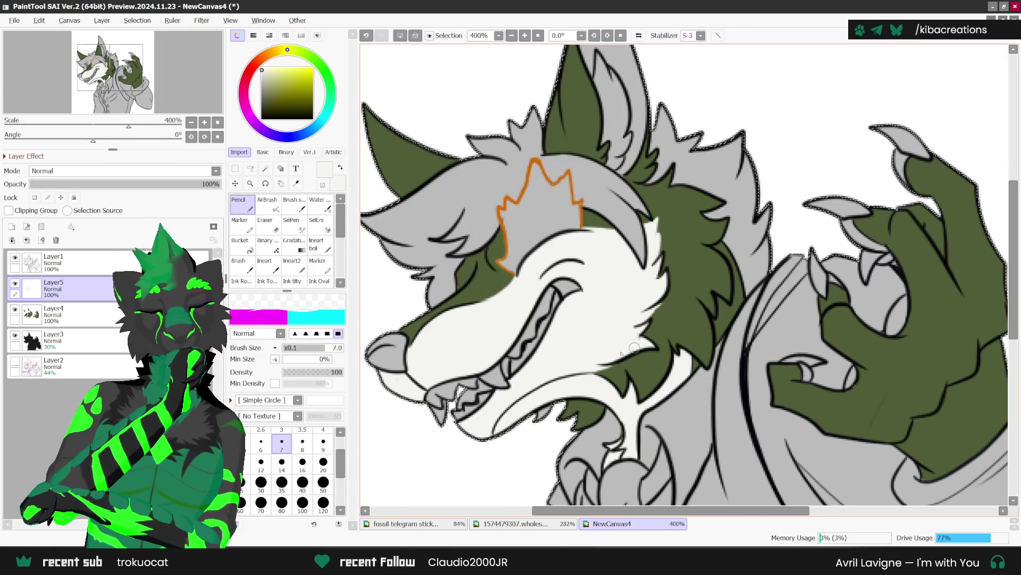
scroll(633, 340, down, 1)
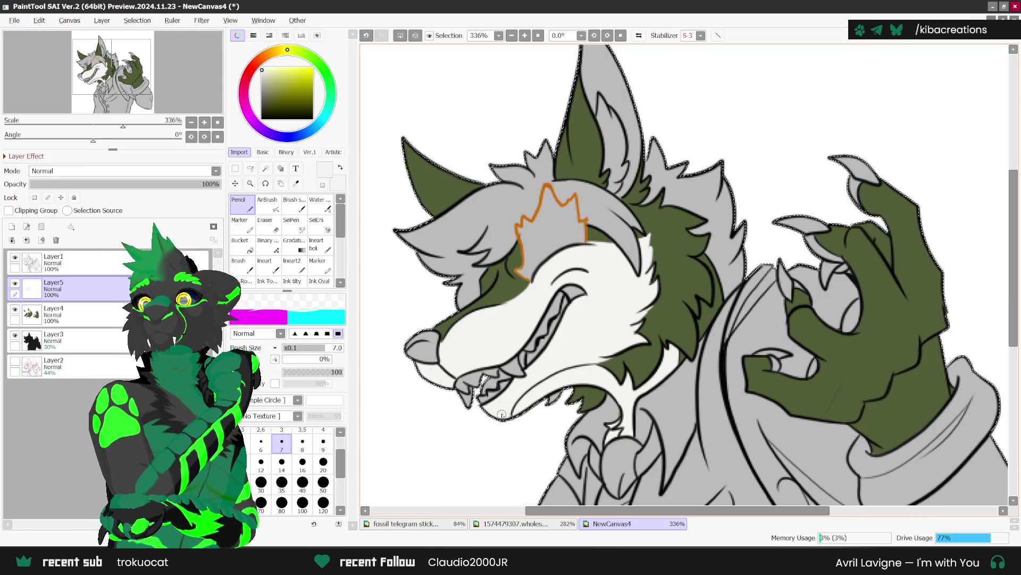
Mirror the canvas view and zoom around to check the white fill.
key(h)
scroll(807, 289, down, 1)
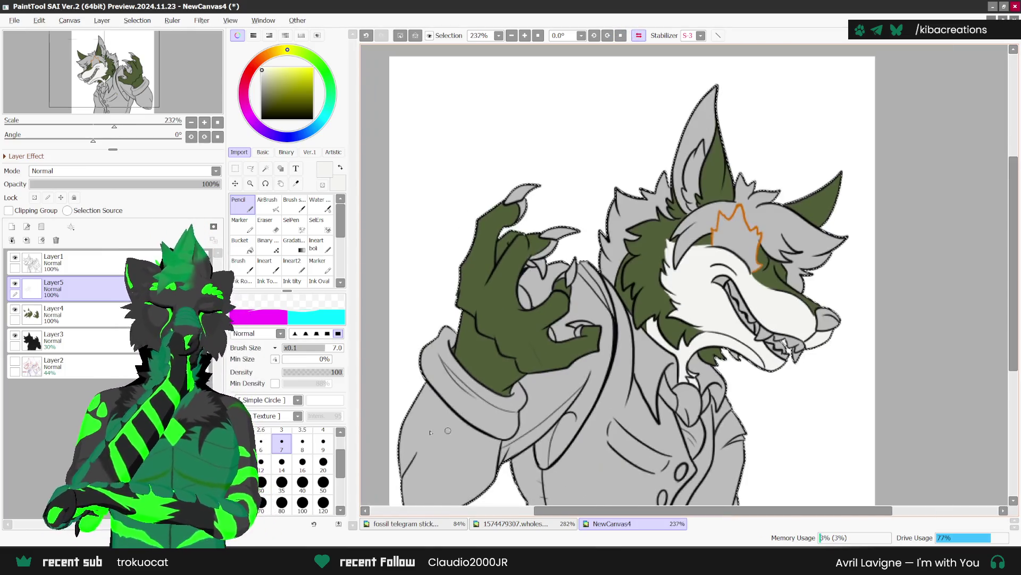
scroll(807, 289, up, 2)
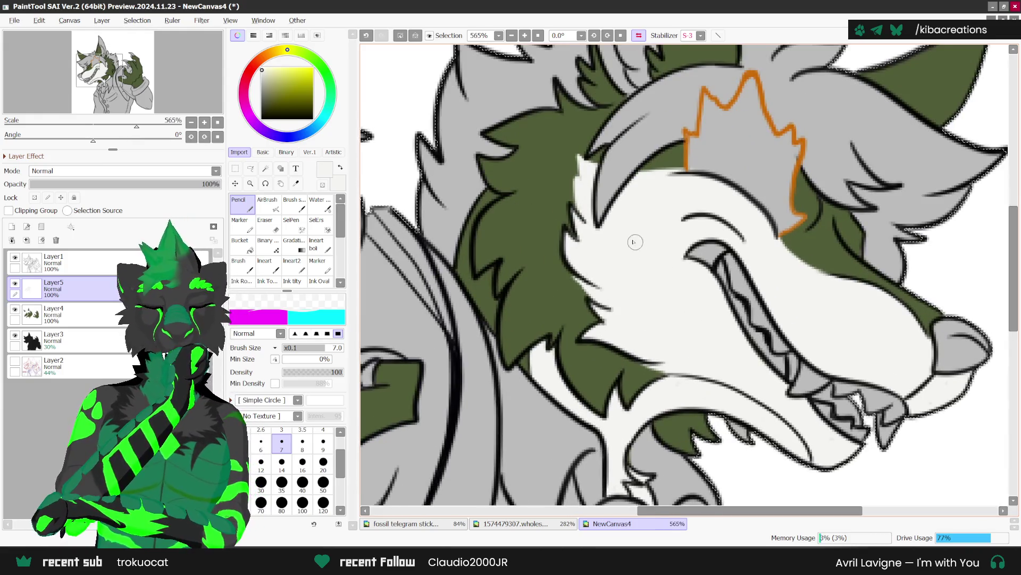
scroll(638, 276, down, 1)
scroll(638, 275, down, 2)
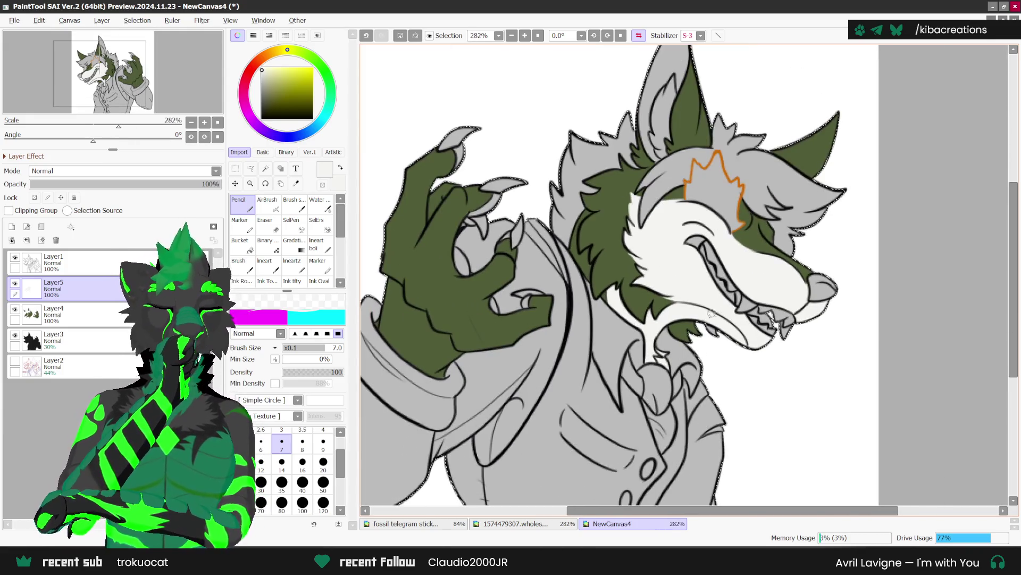
scroll(493, 400, down, 1)
scroll(423, 274, up, 3)
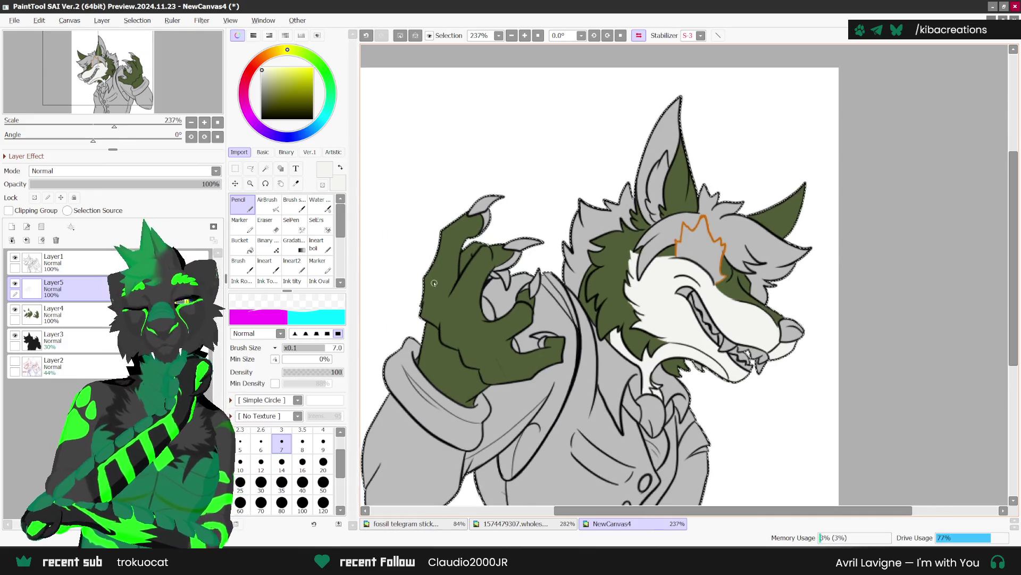
Undo the stray stroke, then draw white lines across the fingers and lower knuckles.
key(ctrl+z)
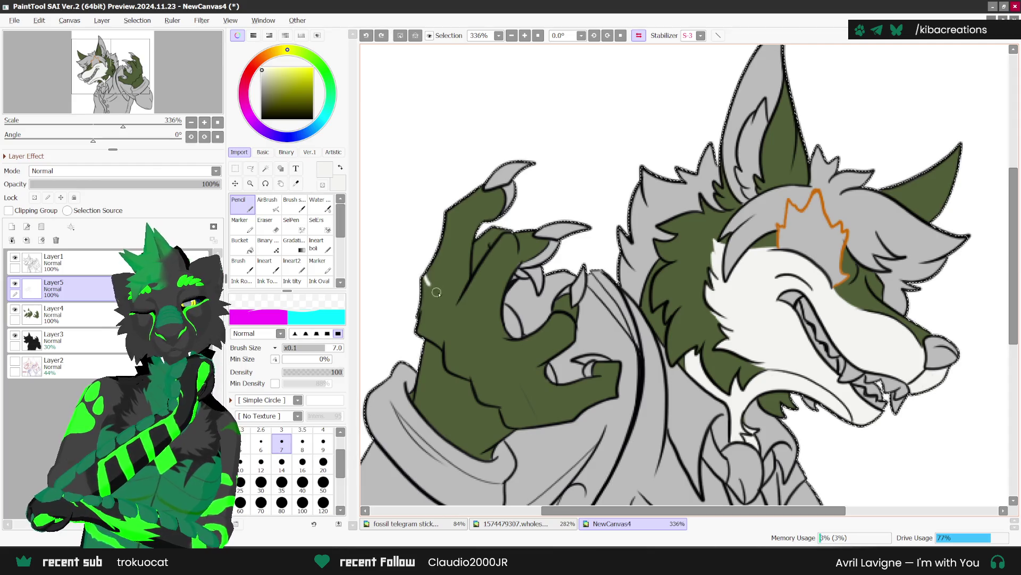
drag(466, 296, 470, 306)
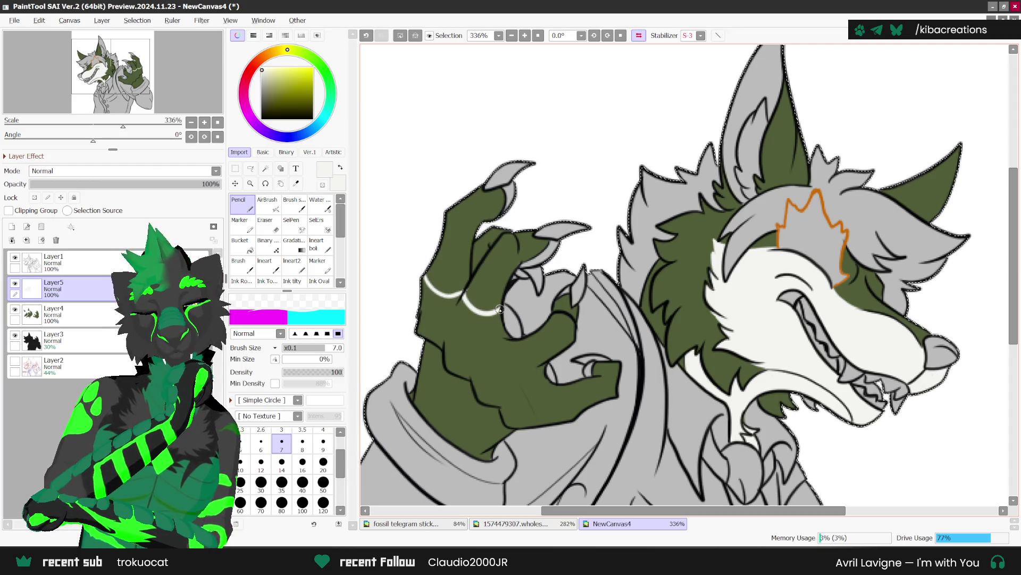
drag(498, 314, 503, 318)
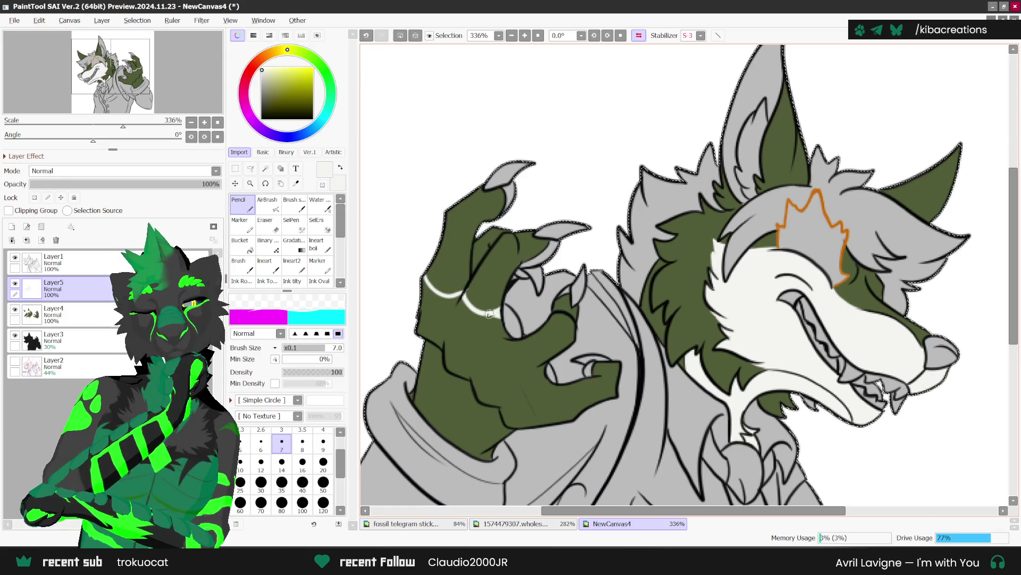
drag(541, 364, 544, 366)
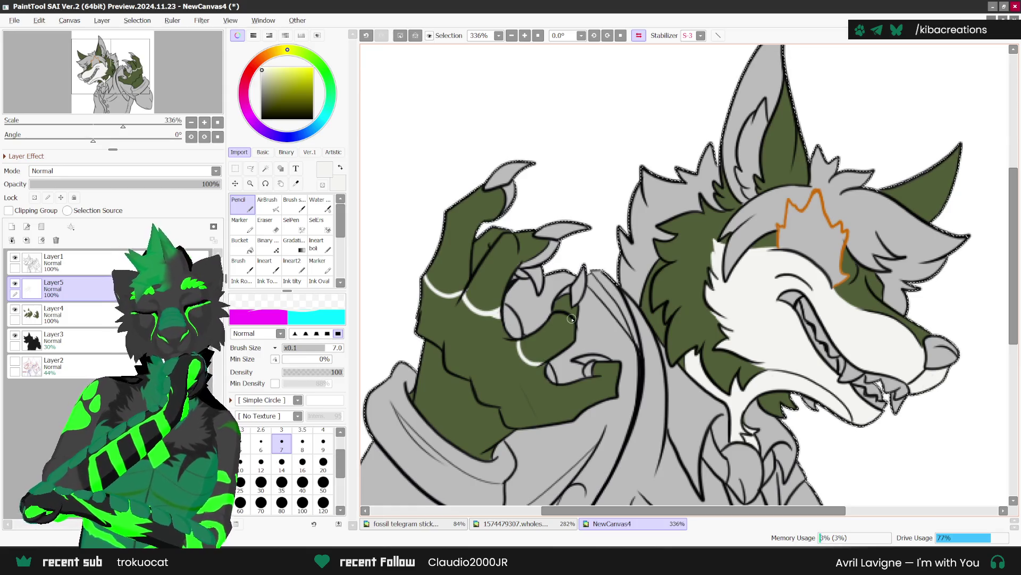
scroll(492, 261, up, 1)
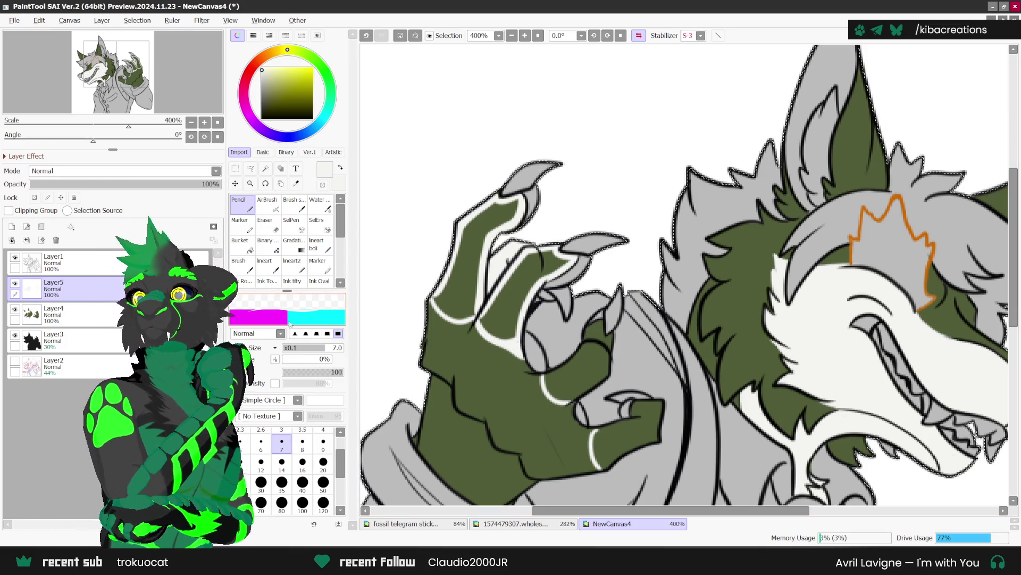
click(241, 244)
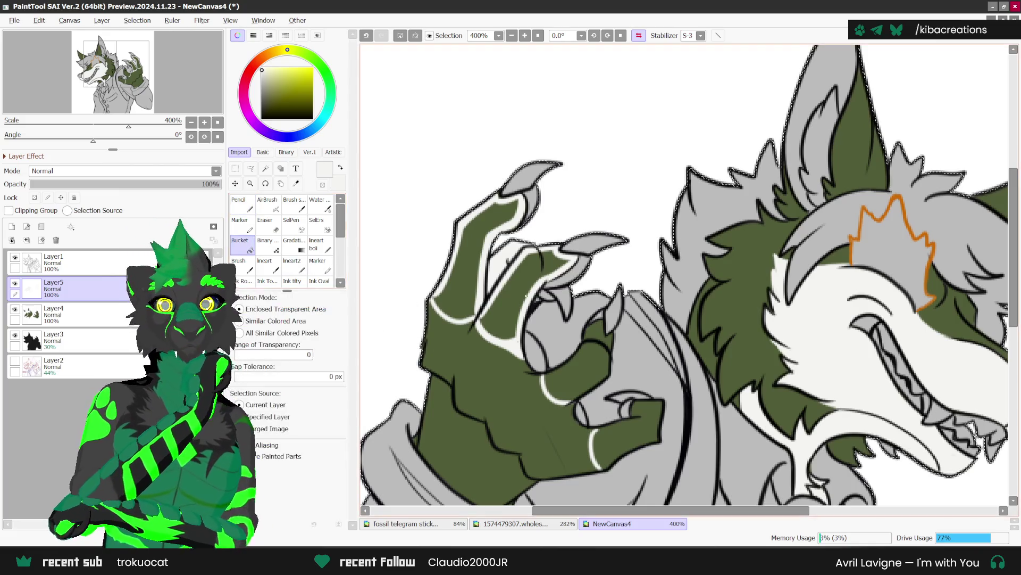
Bucket-fill the hand's upper fingers and the green area inside the ring white.
click(508, 293)
click(469, 250)
click(242, 205)
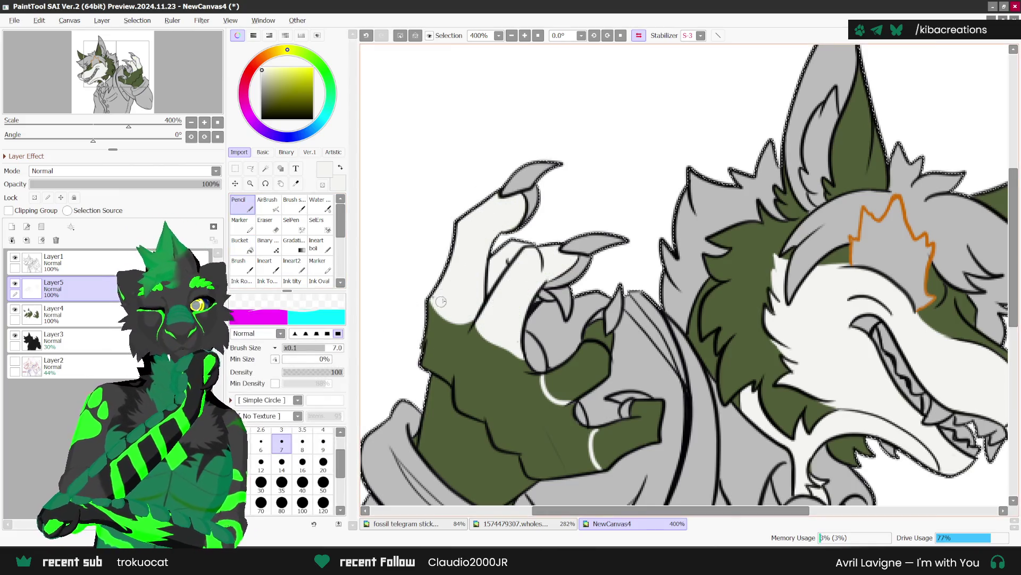
scroll(468, 233, down, 3)
scroll(507, 296, up, 4)
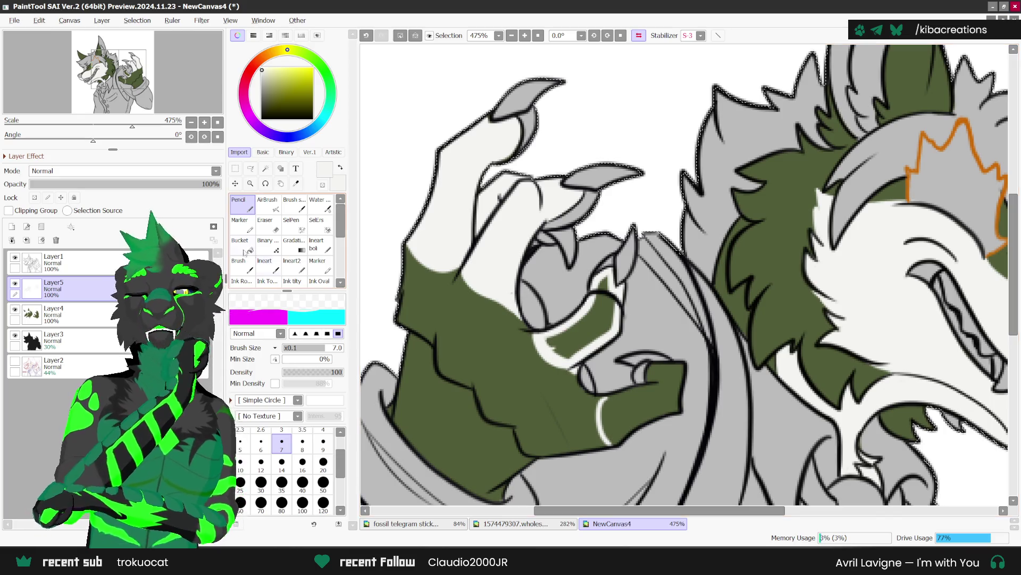
key(b)
click(617, 262)
key(n)
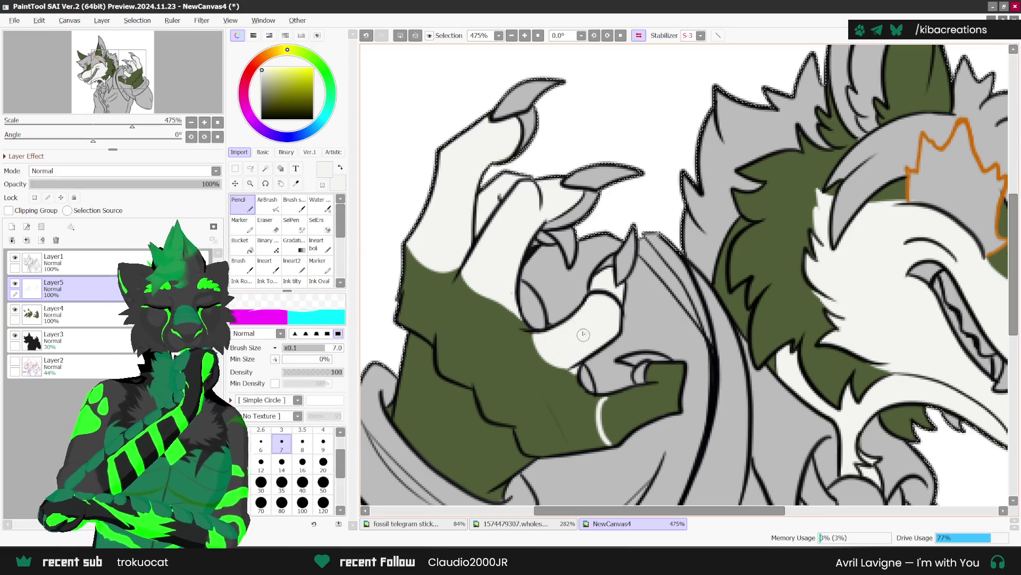
Undo an accidental grey cuff fill and paint white over the green along the sleeve edge.
scroll(548, 224, down, 2)
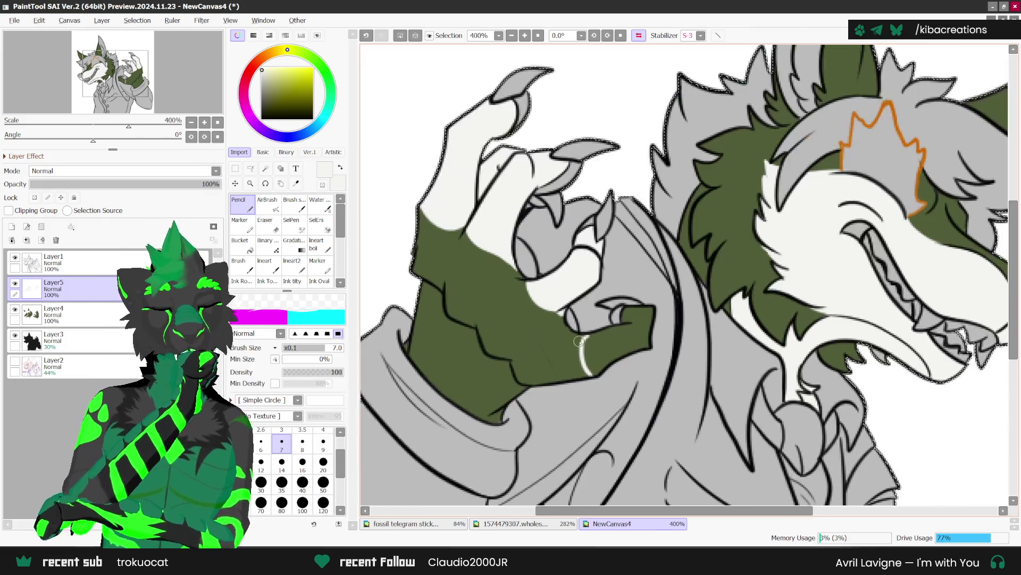
scroll(580, 352, up, 2)
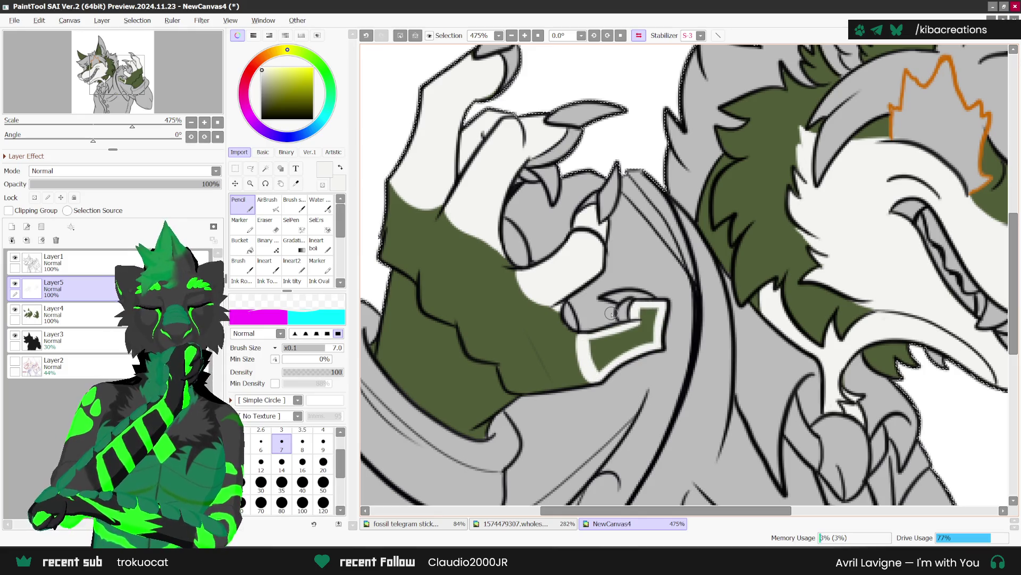
key(g)
click(621, 362)
key(ctrl+z)
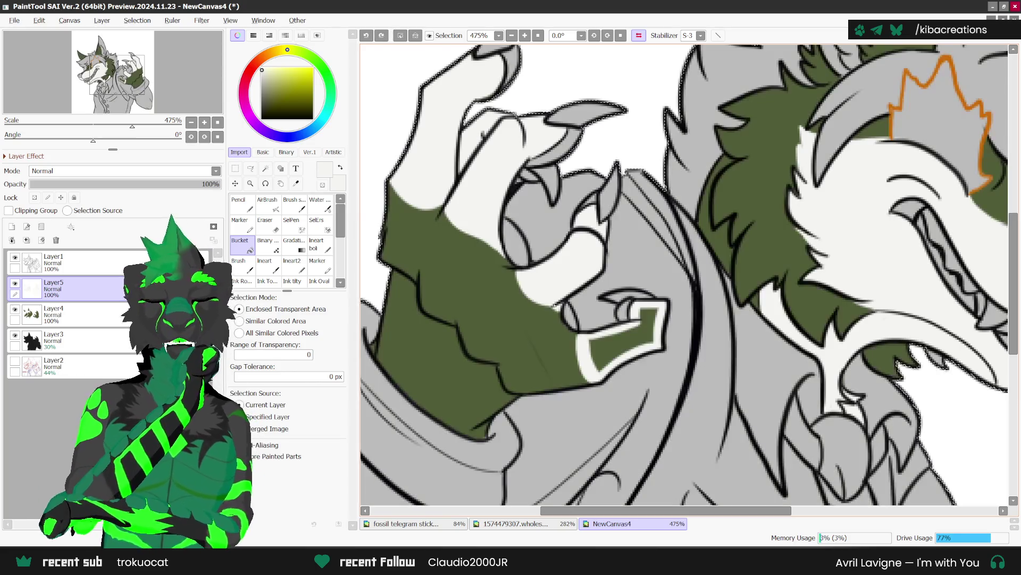
key(n)
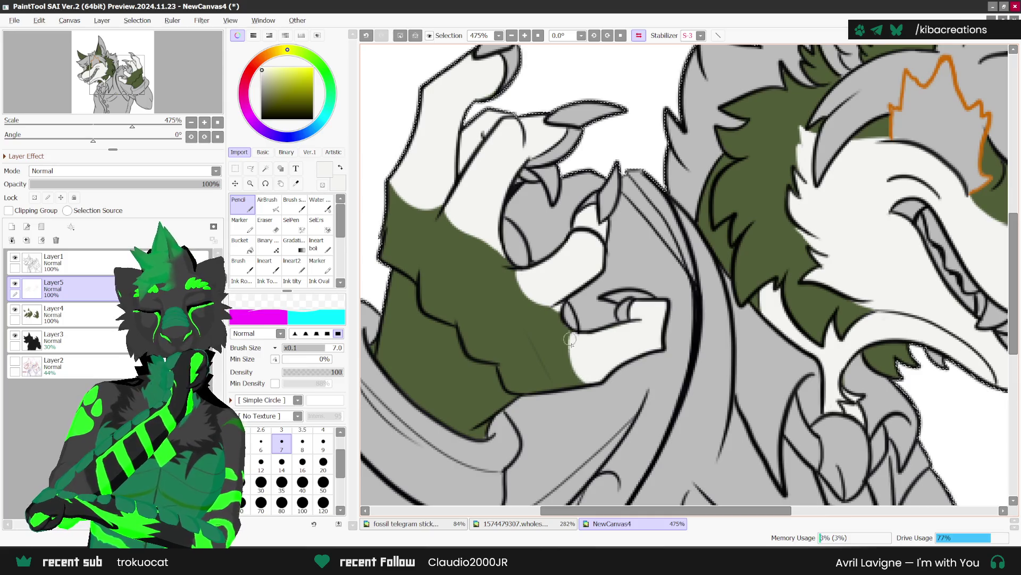
mouse_move(589, 384)
mouse_down()
mouse_move(565, 316)
mouse_move(516, 274)
mouse_move(559, 314)
mouse_up()
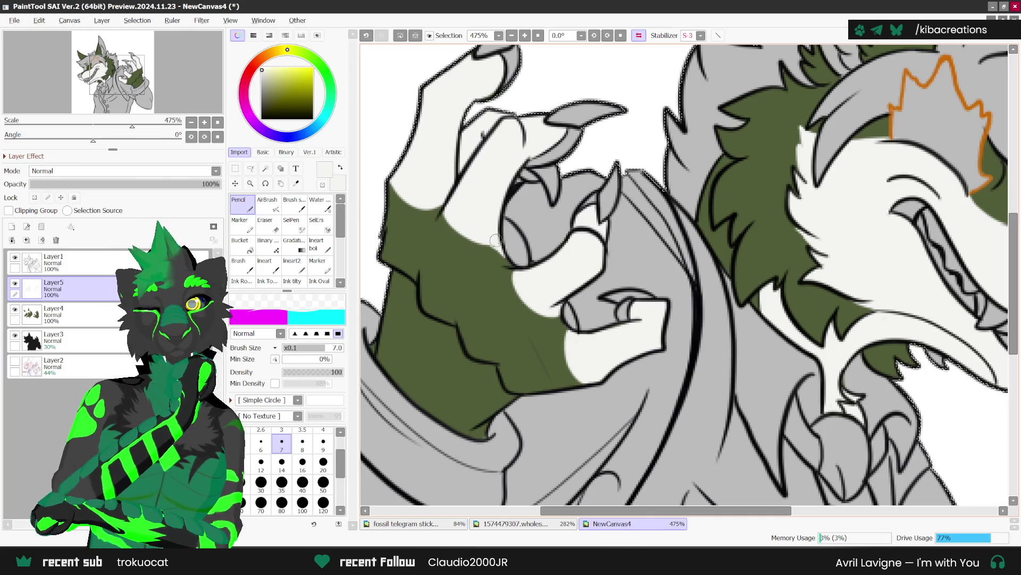
scroll(493, 241, down, 6)
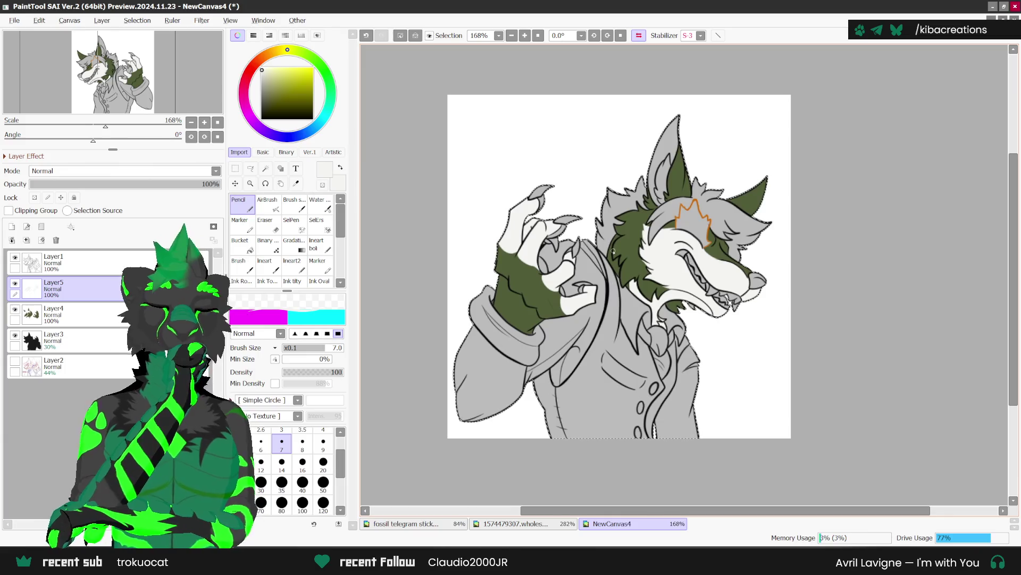
Flip the view and sample the ear red from the reference sheet.
key(h)
scroll(614, 251, down, 2)
scroll(833, 244, up, 3)
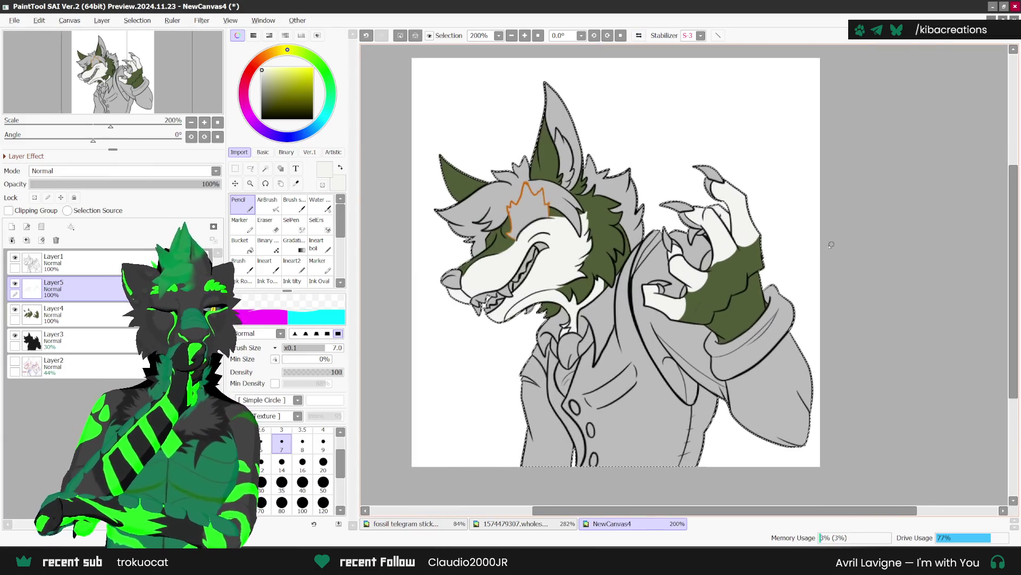
drag(833, 243, 813, 254)
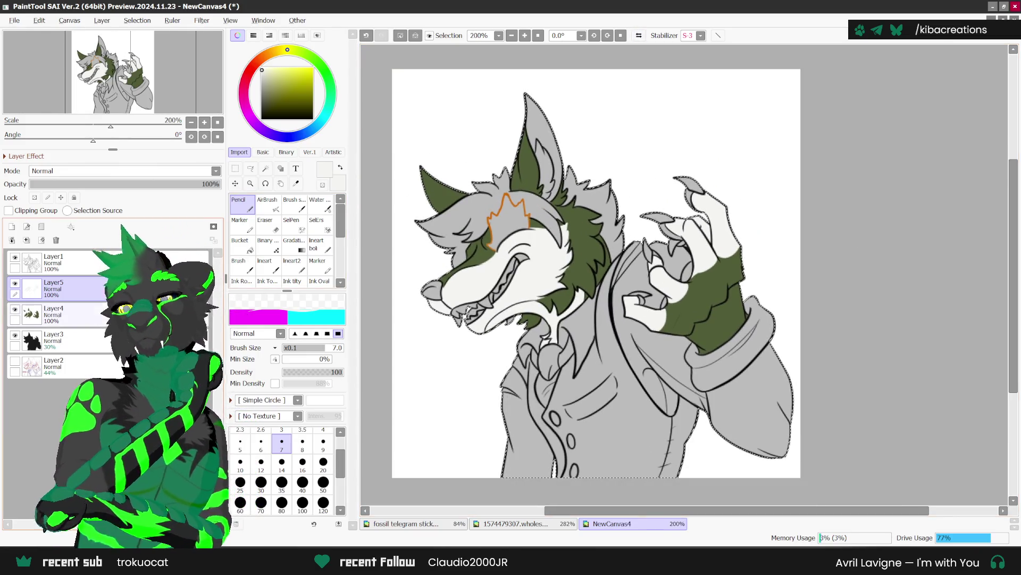
click(294, 185)
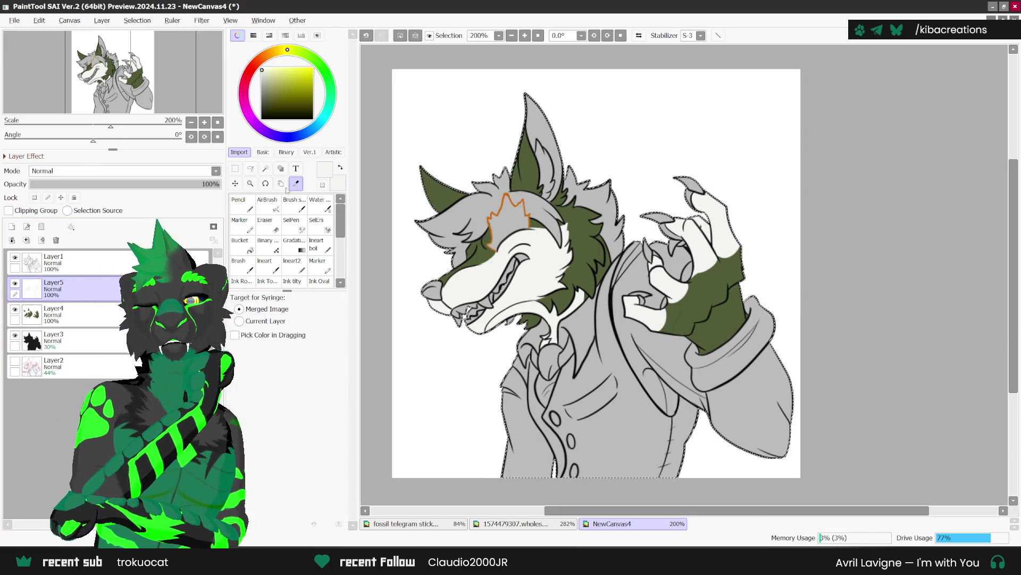
click(519, 523)
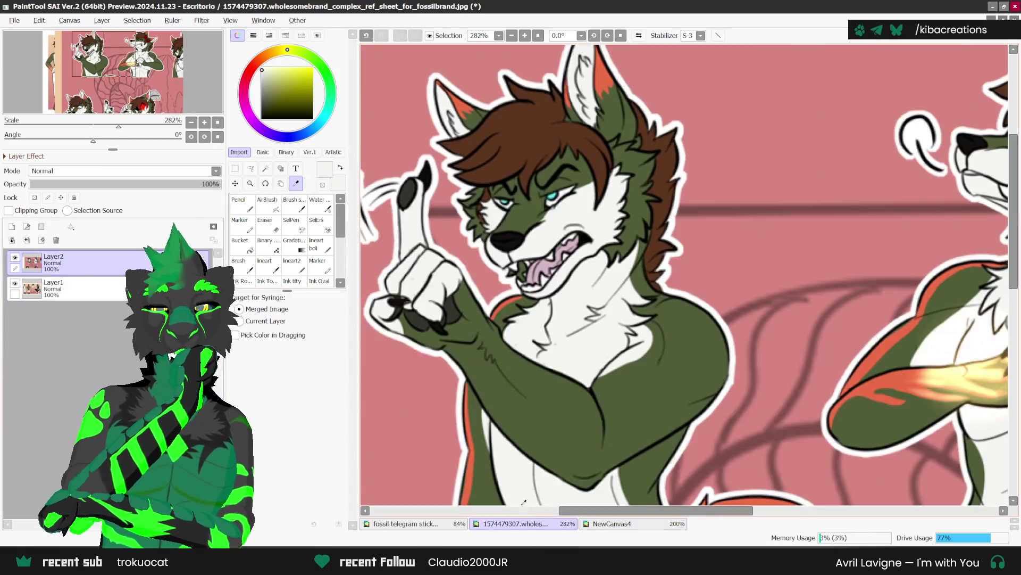
click(599, 83)
click(612, 523)
key(n)
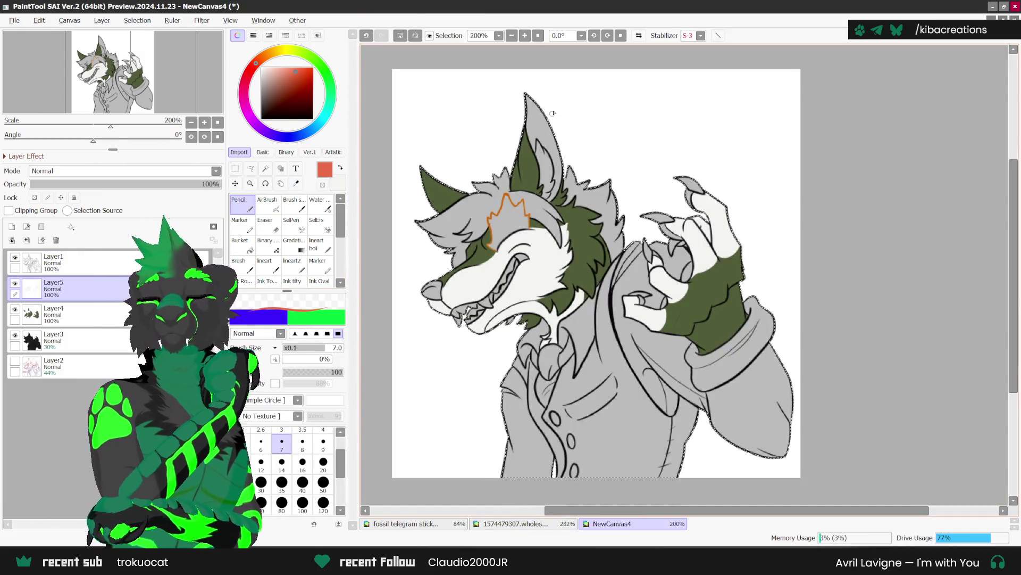
Paint red inside the left ear and the tip of the other ear.
scroll(530, 135, up, 2)
mouse_move(522, 127)
mouse_down()
mouse_move(512, 223)
mouse_move(515, 175)
mouse_move(532, 212)
mouse_move(542, 192)
mouse_move(526, 168)
mouse_up()
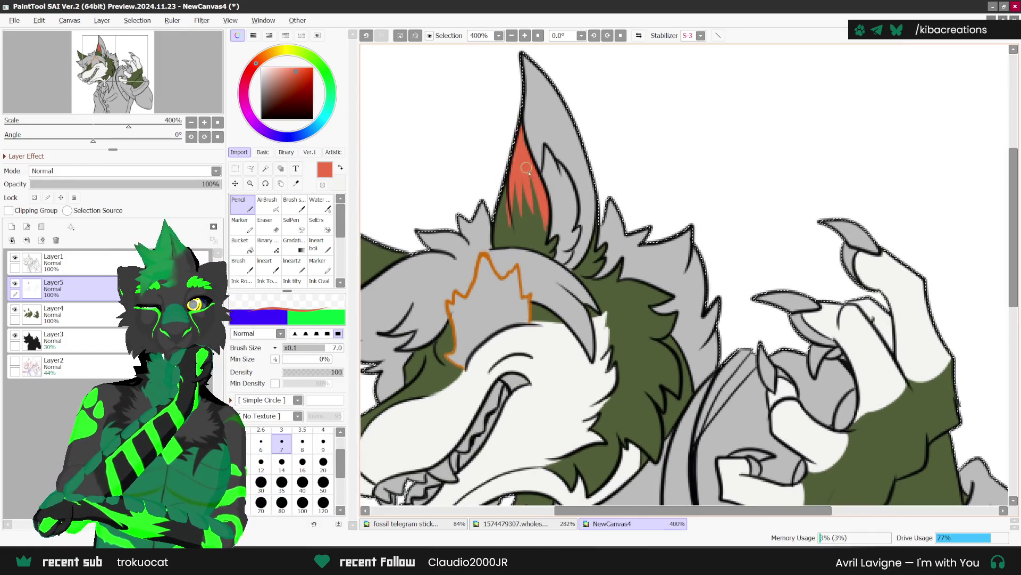
scroll(622, 136, down, 1)
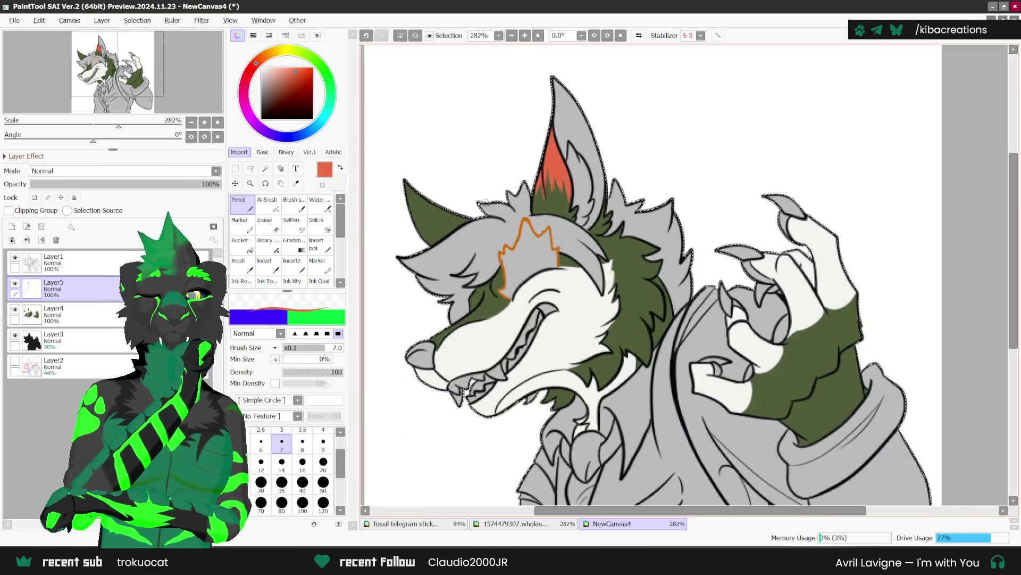
scroll(496, 203, up, 1)
mouse_move(441, 215)
mouse_down()
mouse_move(405, 180)
mouse_move(437, 212)
mouse_up()
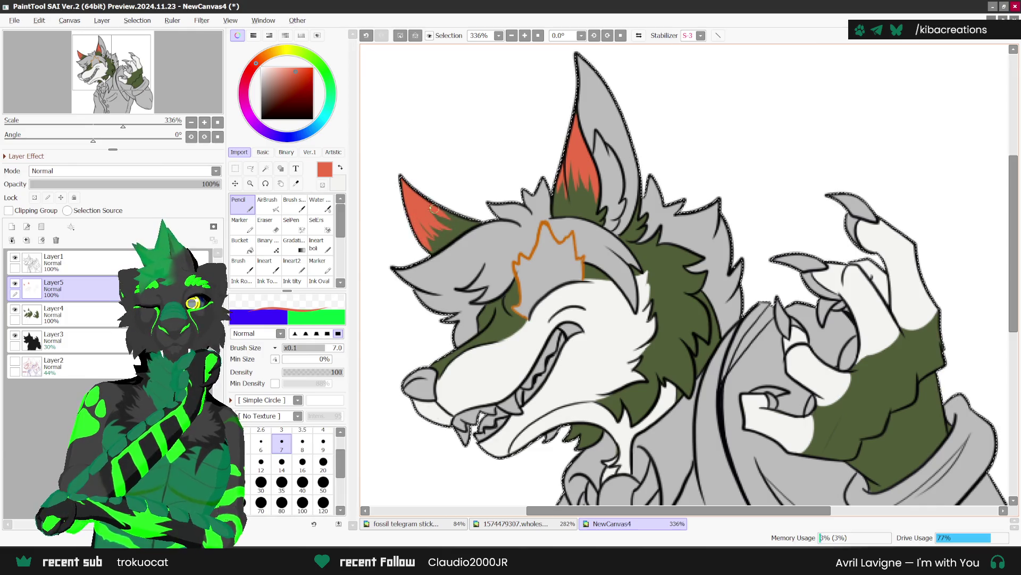
scroll(607, 217, down, 2)
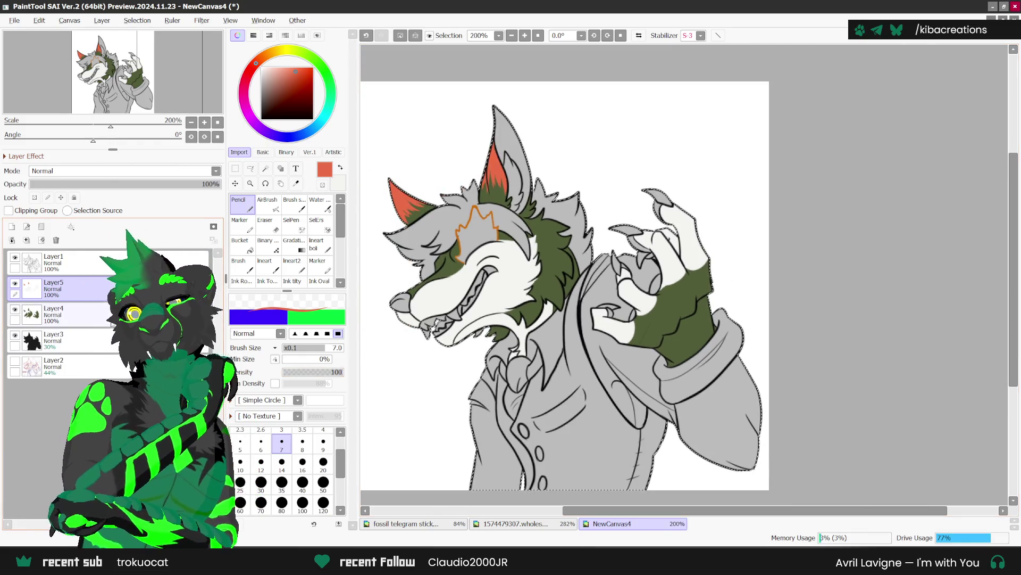
click(58, 340)
Add Layer6 above Layer3 and sample the hair's dark brown from the reference sheet.
click(21, 225)
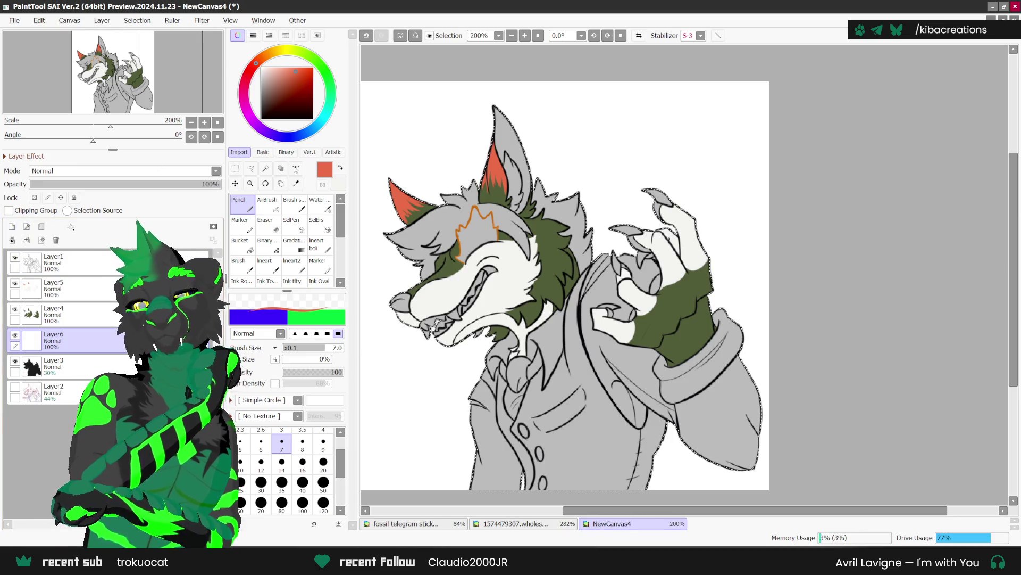
click(296, 184)
click(521, 525)
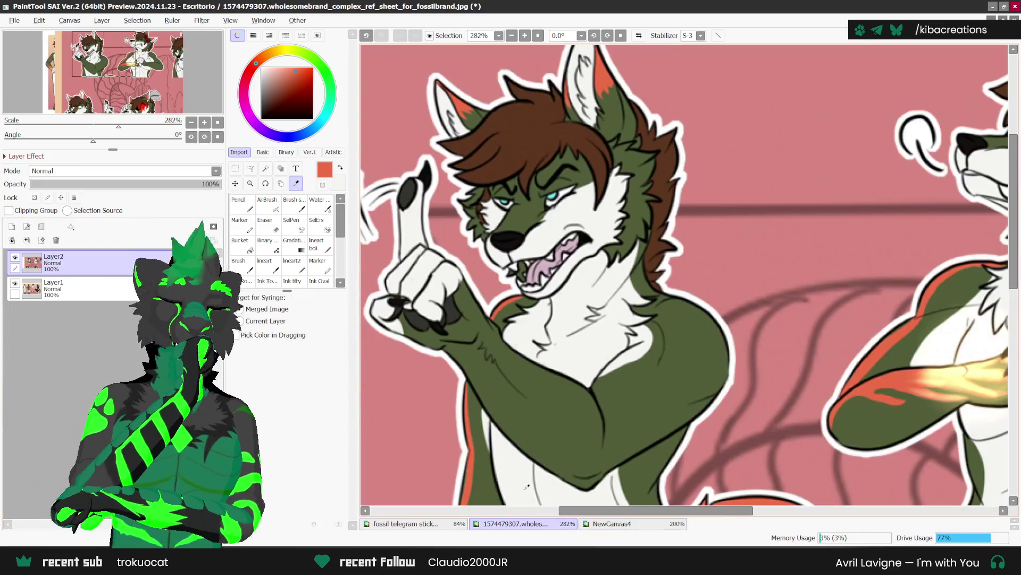
click(556, 144)
click(611, 524)
key(n)
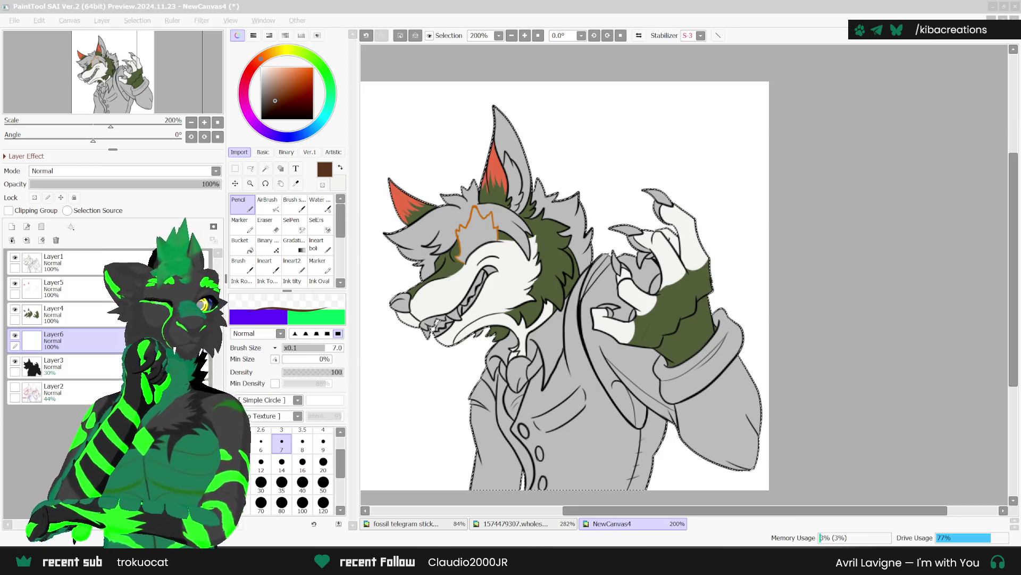
scroll(423, 250, up, 2)
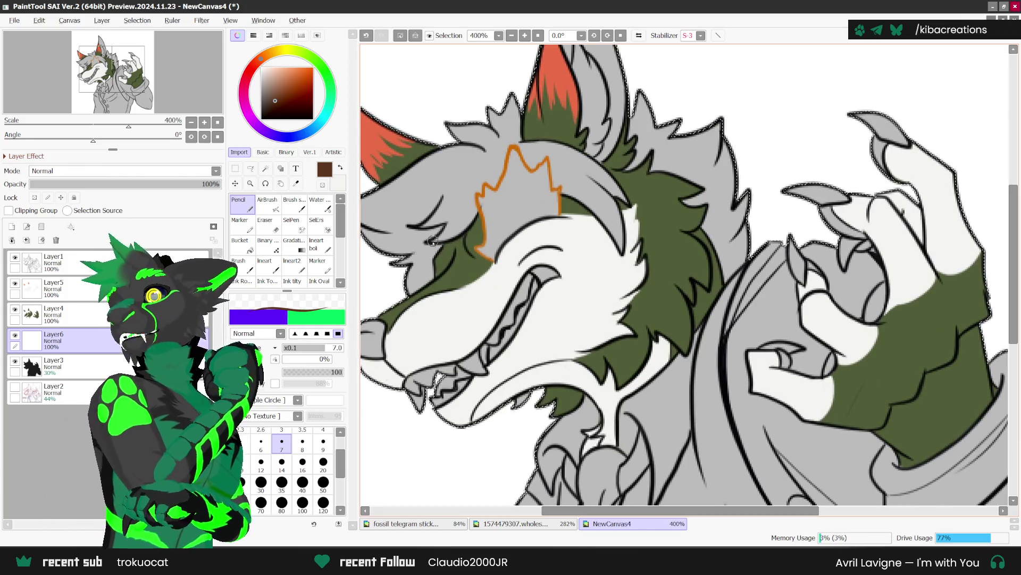
Draw a dark brown hair outline along the top edge of the wolf's head.
scroll(442, 246, up, 1)
scroll(442, 246, up, 1)
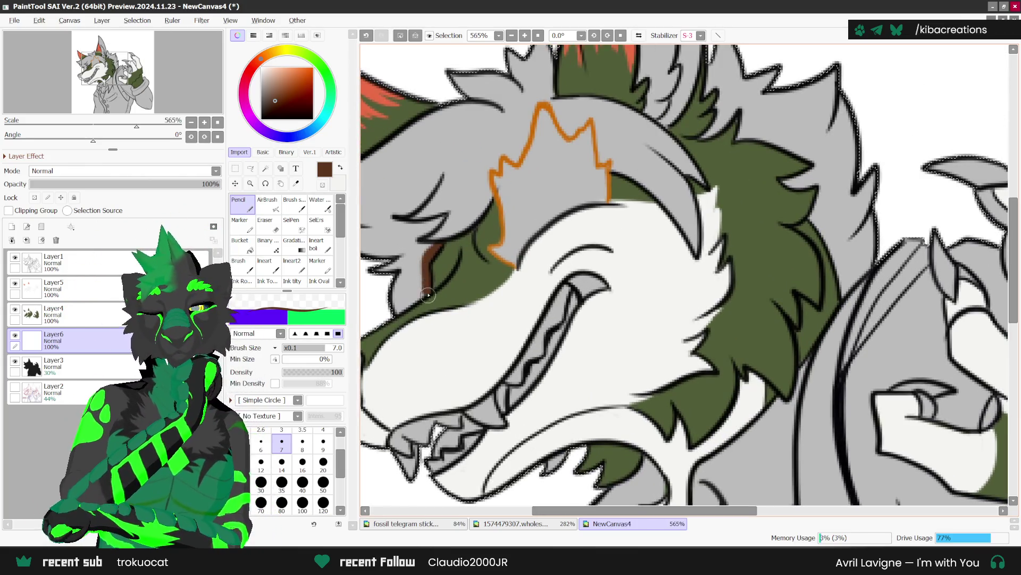
scroll(408, 252, down, 2)
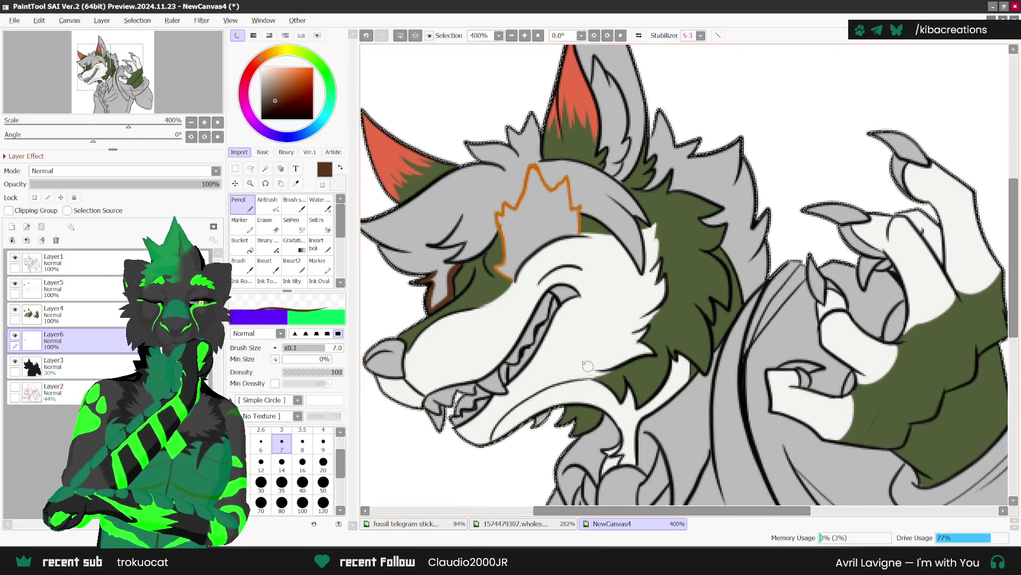
scroll(404, 236, down, 1)
scroll(404, 235, up, 2)
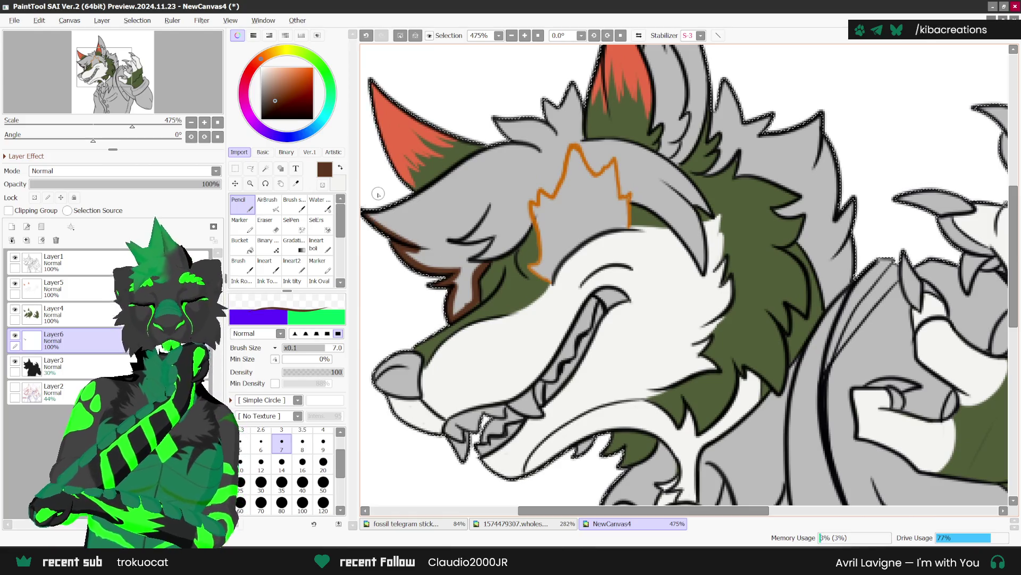
mouse_move(371, 215)
mouse_down()
mouse_move(524, 123)
mouse_move(519, 139)
mouse_move(539, 112)
mouse_move(561, 138)
mouse_move(553, 116)
mouse_move(572, 83)
mouse_move(581, 121)
mouse_move(631, 204)
mouse_move(726, 290)
mouse_move(684, 196)
mouse_move(718, 229)
mouse_move(707, 202)
mouse_move(649, 150)
mouse_move(569, 137)
mouse_move(575, 112)
mouse_move(575, 127)
mouse_move(561, 115)
mouse_move(534, 184)
mouse_move(524, 175)
mouse_move(517, 211)
mouse_move(512, 197)
mouse_move(505, 251)
mouse_move(490, 250)
mouse_up()
scroll(581, 133, up, 1)
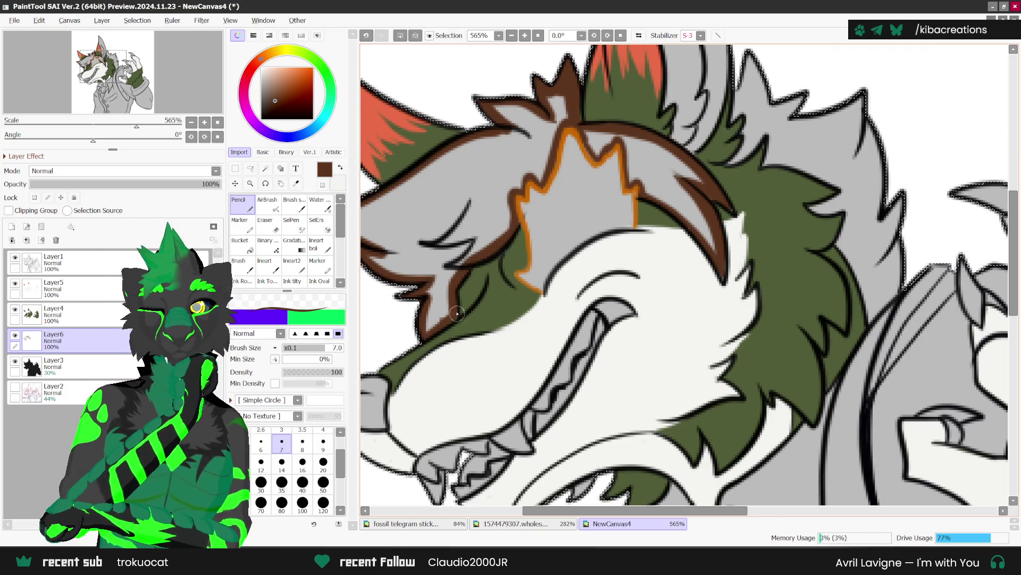
scroll(490, 250, down, 3)
click(248, 248)
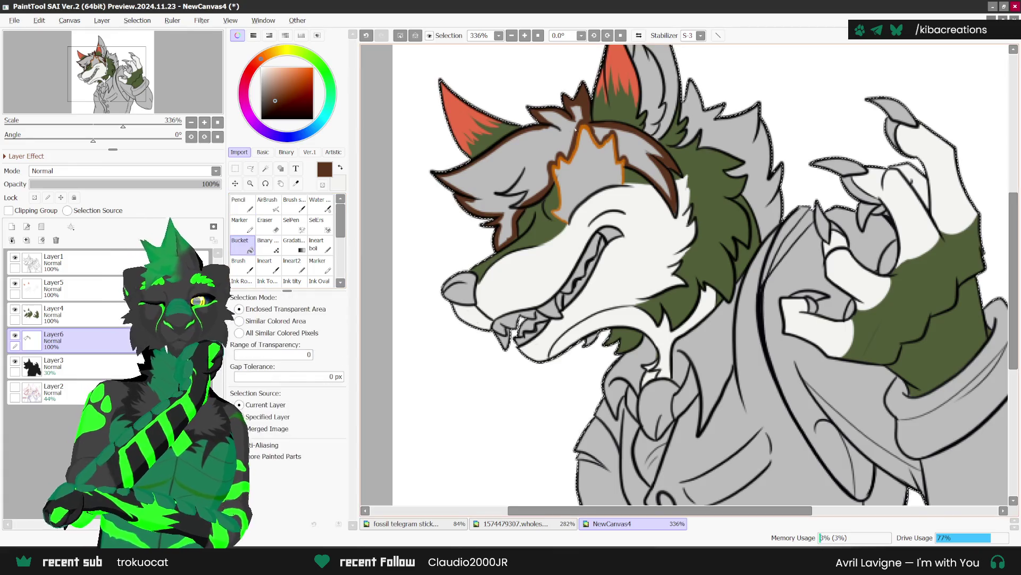
Bucket-fill the three outlined hair regions with dark brown.
click(506, 171)
click(577, 113)
click(625, 133)
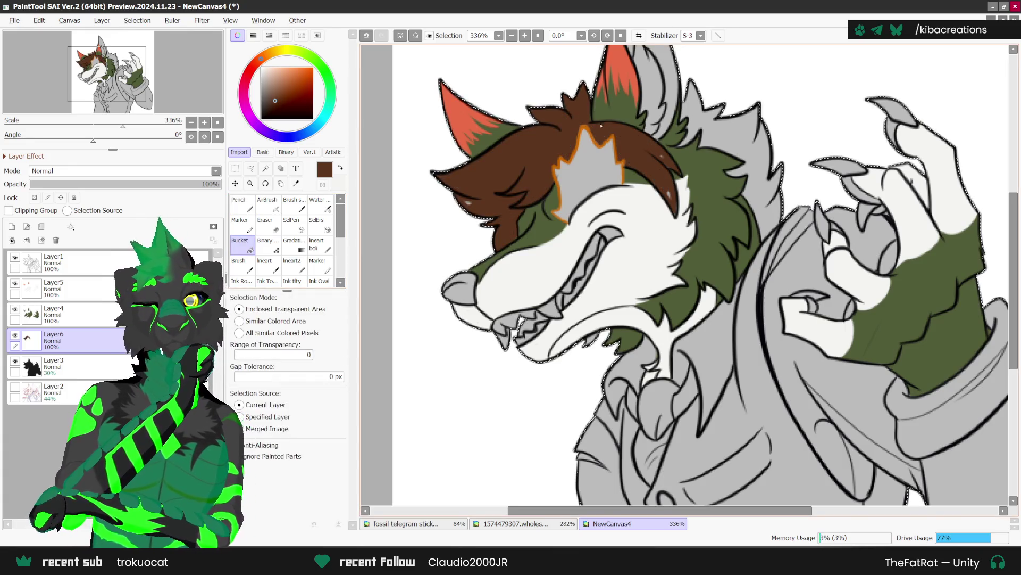
click(240, 202)
Touch up the hair in brown: fill a strand gap, a small strand and a band along the fur edge.
scroll(472, 211, up, 1)
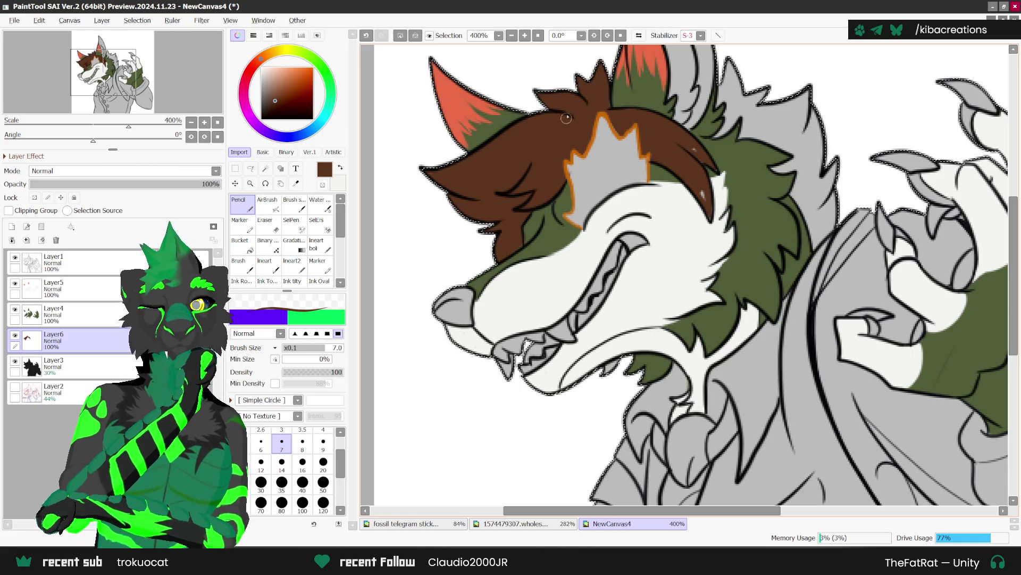
drag(700, 180, 704, 199)
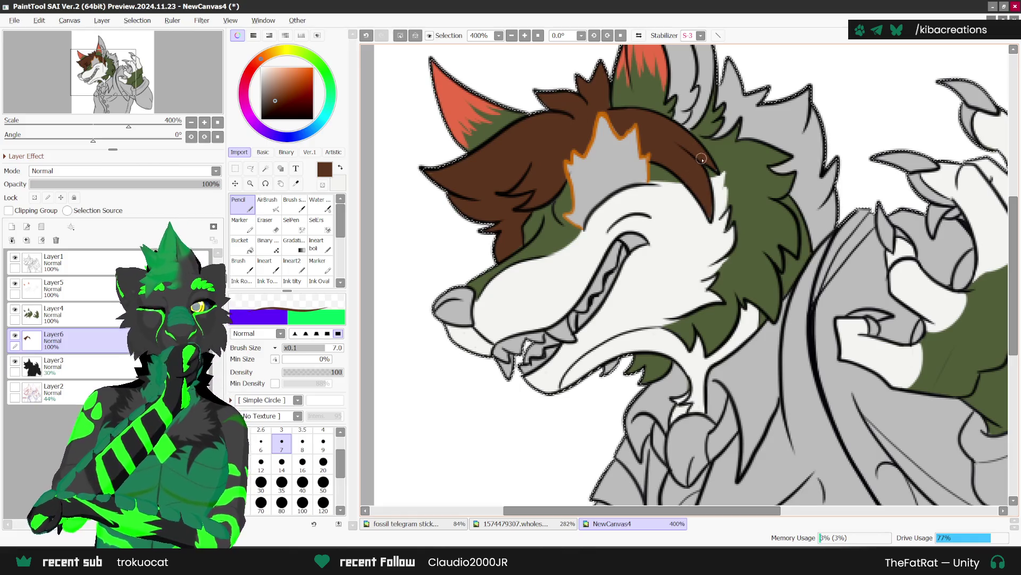
scroll(701, 158, down, 4)
scroll(653, 147, up, 4)
mouse_move(653, 147)
mouse_down()
mouse_move(651, 186)
mouse_move(676, 170)
mouse_move(664, 133)
mouse_move(669, 156)
mouse_move(686, 157)
mouse_move(694, 175)
mouse_move(689, 191)
mouse_up()
scroll(736, 259, up, 1)
mouse_move(735, 259)
mouse_down()
mouse_move(751, 314)
mouse_move(775, 242)
mouse_move(742, 136)
mouse_up()
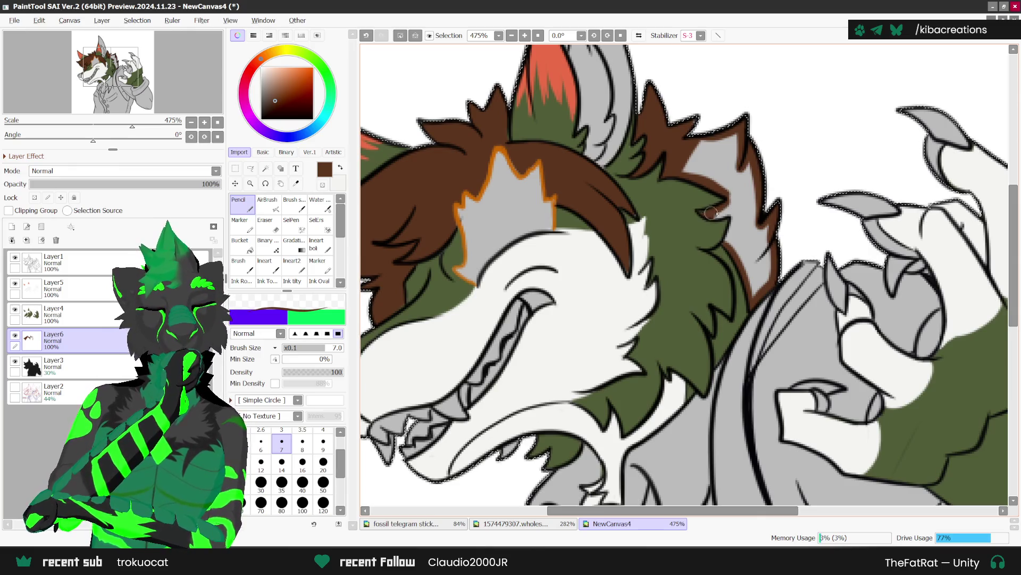
scroll(736, 233, down, 1)
key(g)
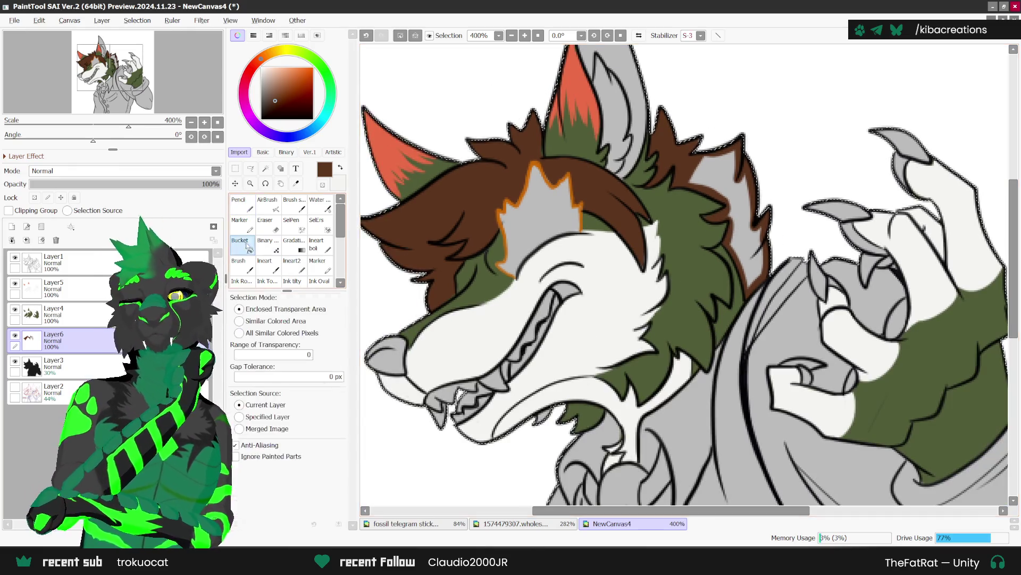
key(n)
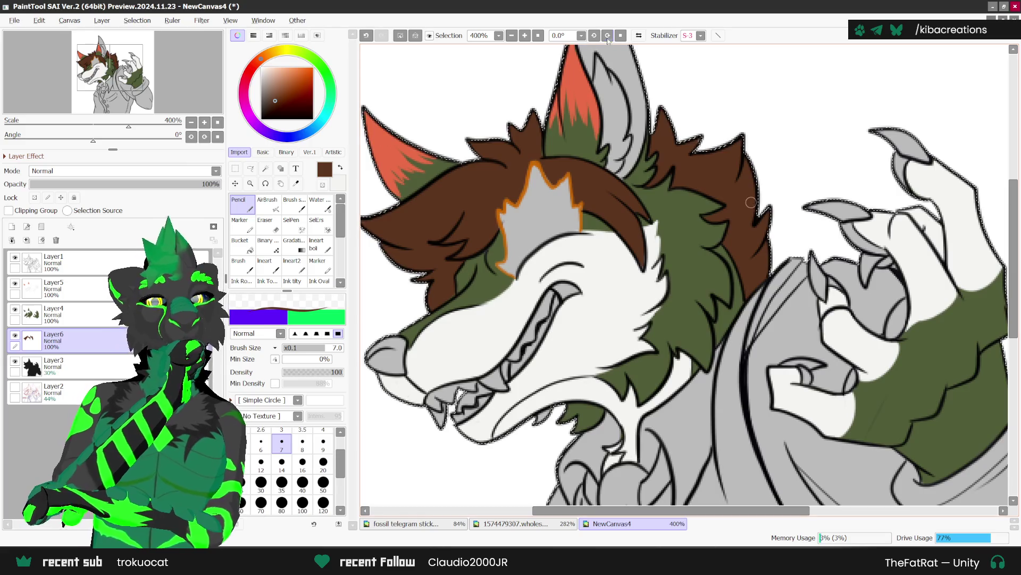
scroll(505, 375, down, 3)
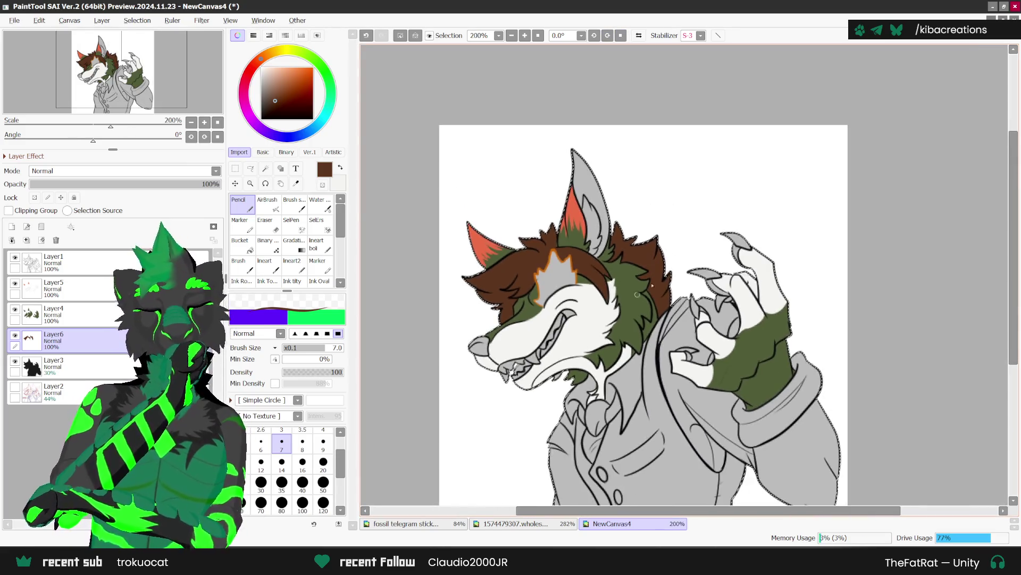
Add a new layer above Layer3 and paint the grey inner ear and ear tip white.
click(113, 368)
click(11, 227)
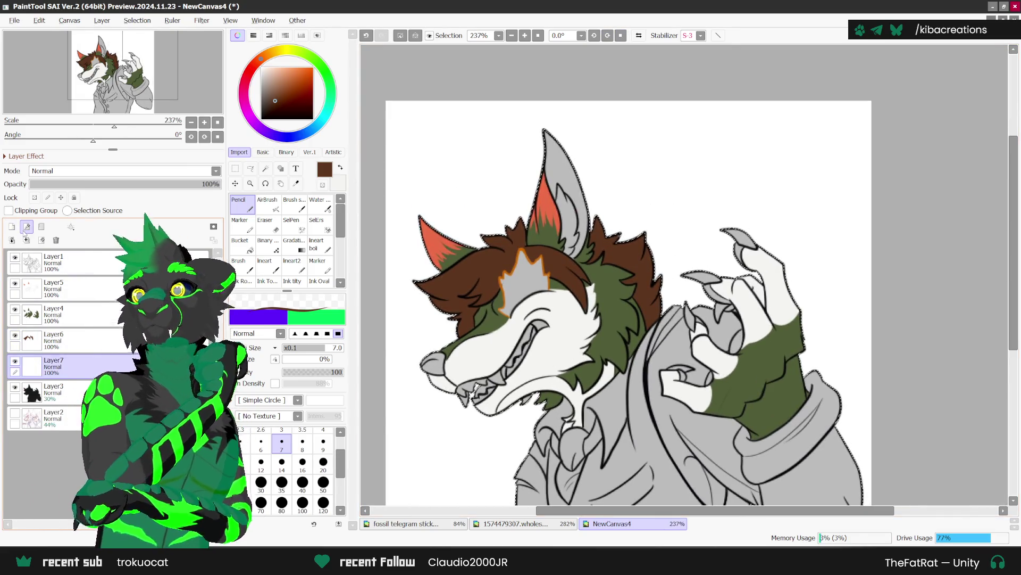
click(295, 183)
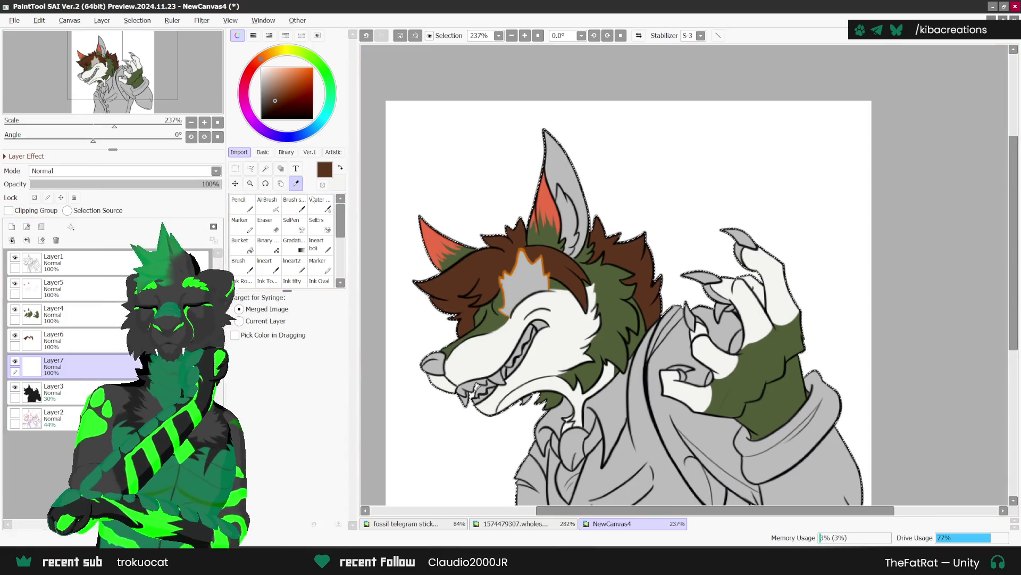
click(340, 168)
scroll(551, 318, up, 1)
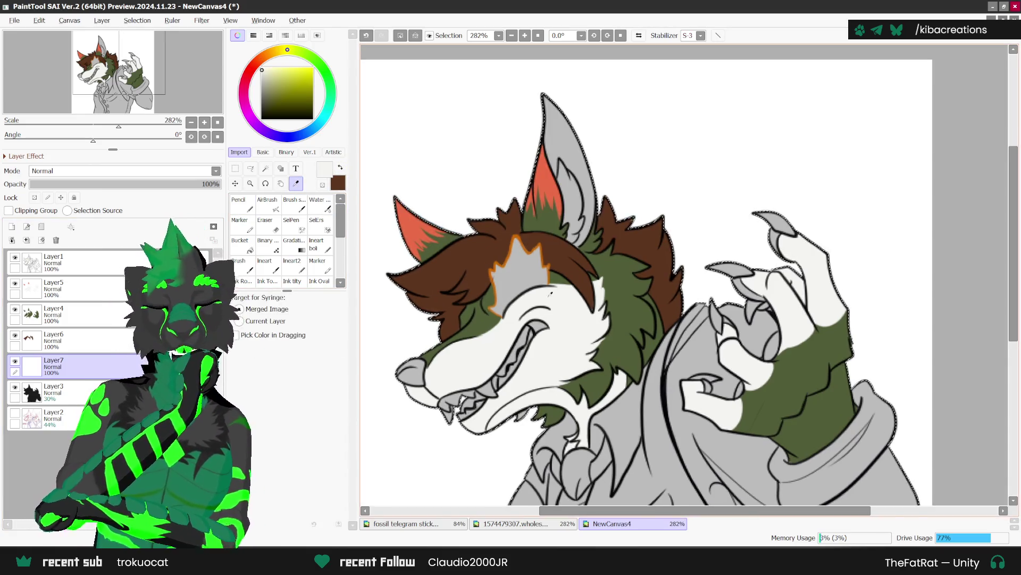
key(n)
scroll(574, 215, up, 1)
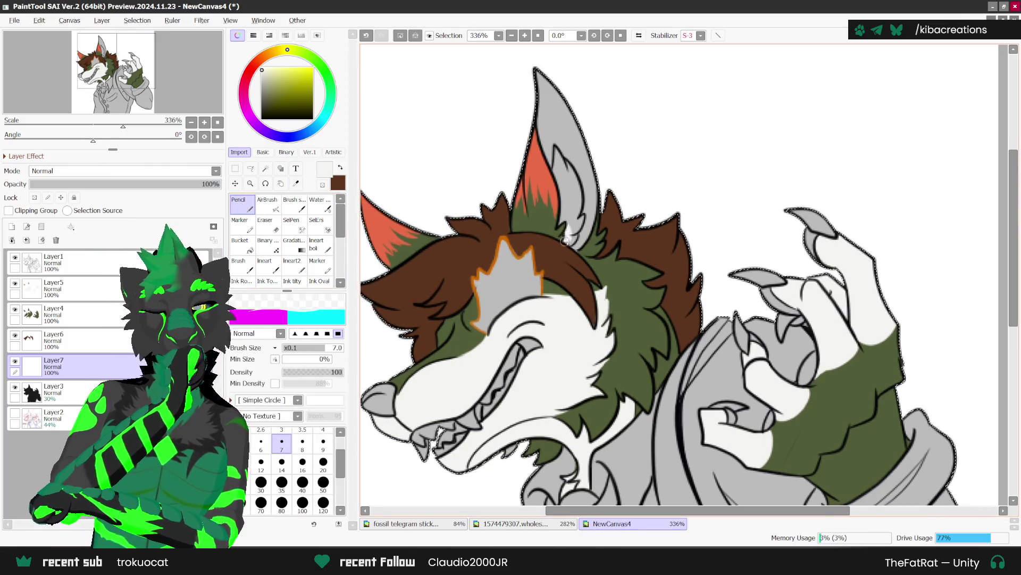
mouse_move(575, 223)
mouse_down()
mouse_move(583, 229)
mouse_move(591, 197)
mouse_move(574, 181)
mouse_move(557, 206)
mouse_up()
mouse_move(595, 123)
mouse_down()
mouse_move(558, 152)
mouse_move(574, 90)
mouse_up()
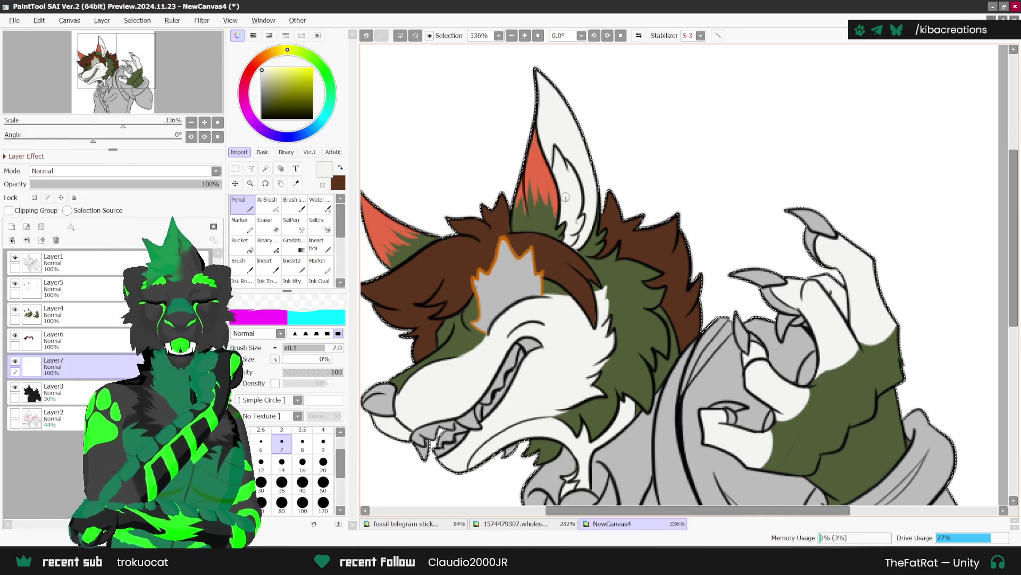
Resample the dark brown hair colour and return to Layer6 with the Pencil.
scroll(542, 92, down, 3)
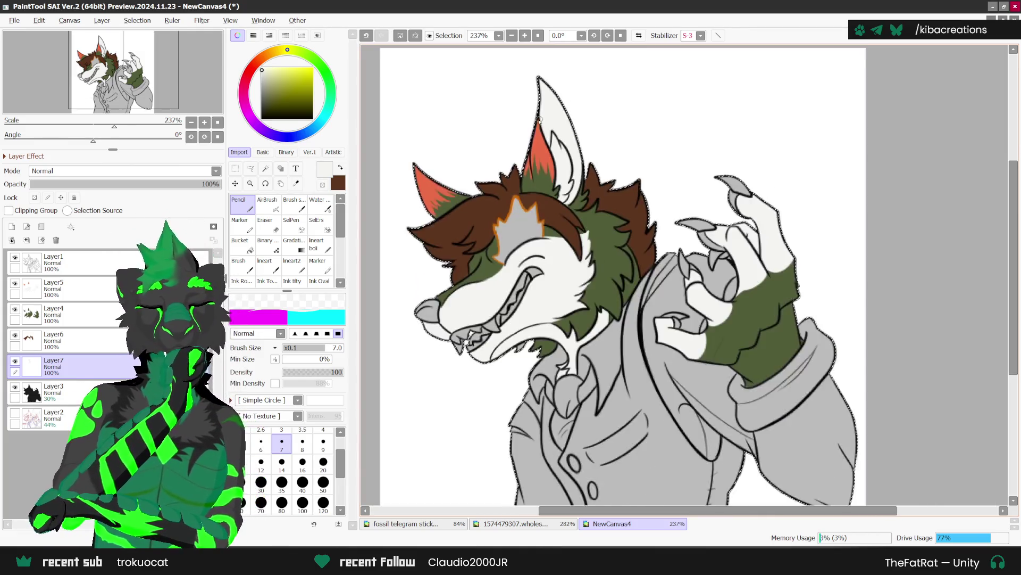
click(297, 183)
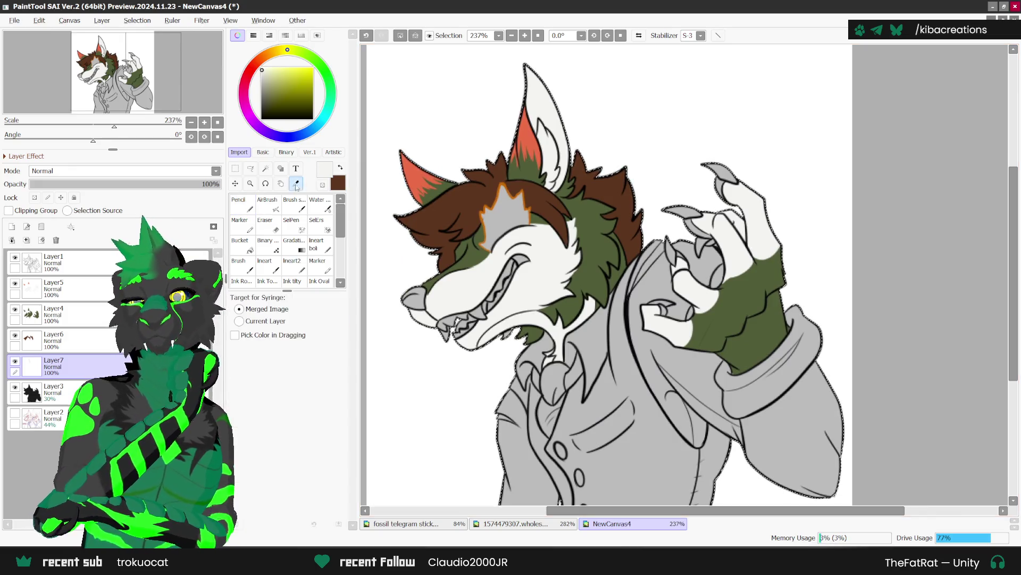
click(441, 207)
click(53, 339)
click(250, 205)
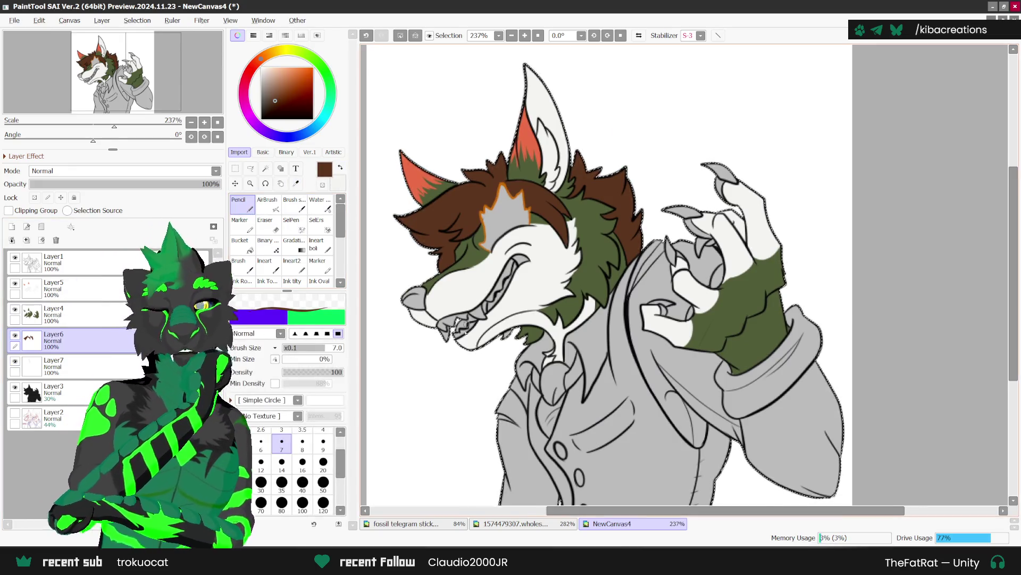
Make Layer7 the working layer and briefly compare against the character reference sheet.
scroll(503, 336, up, 2)
scroll(666, 166, down, 3)
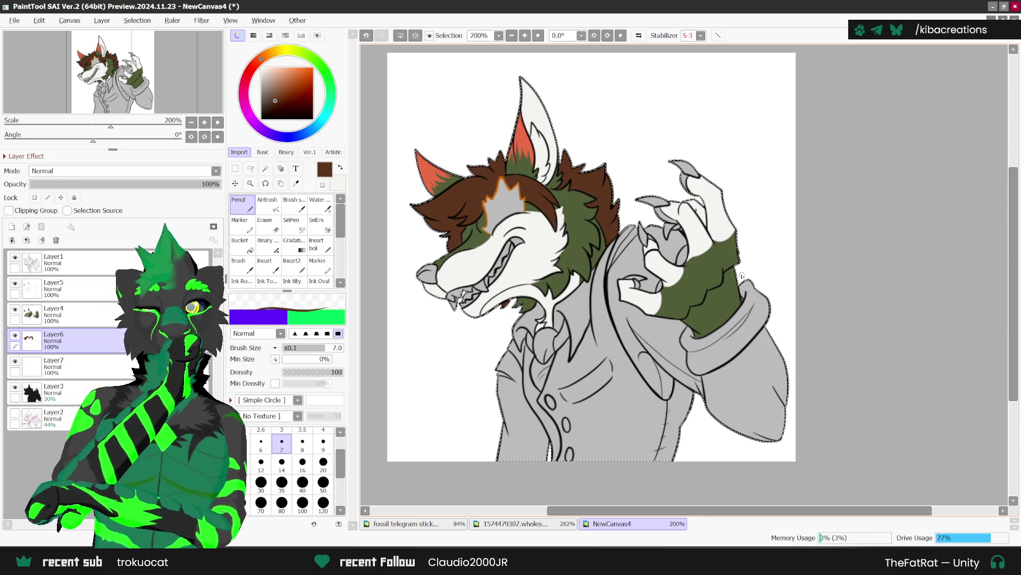
click(297, 184)
click(103, 368)
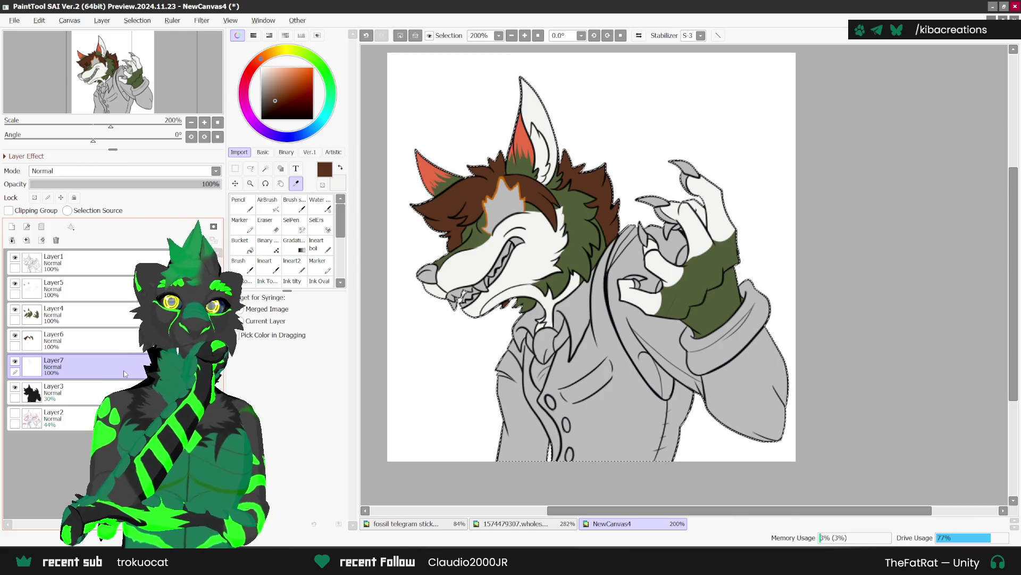
click(536, 524)
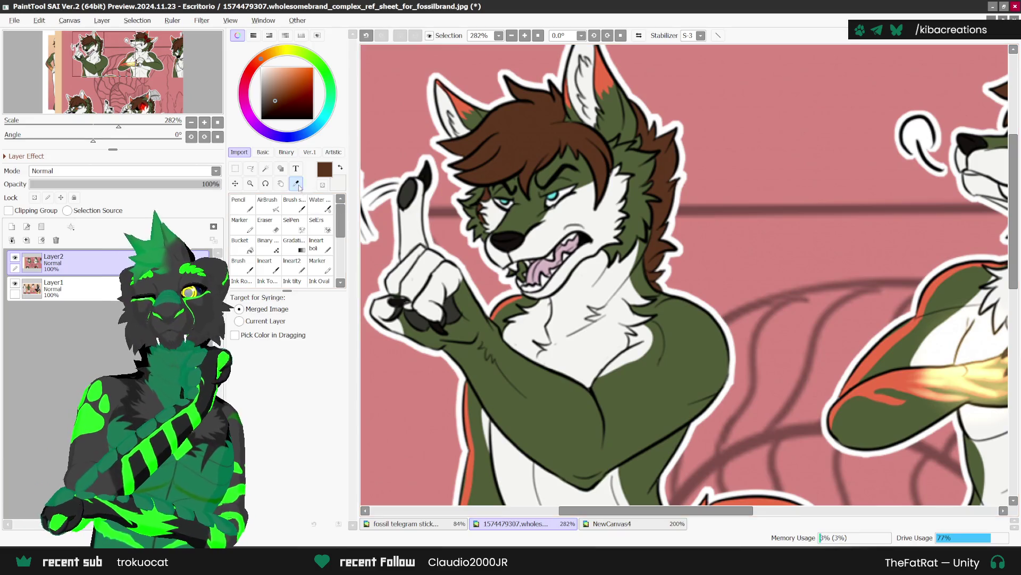
click(615, 524)
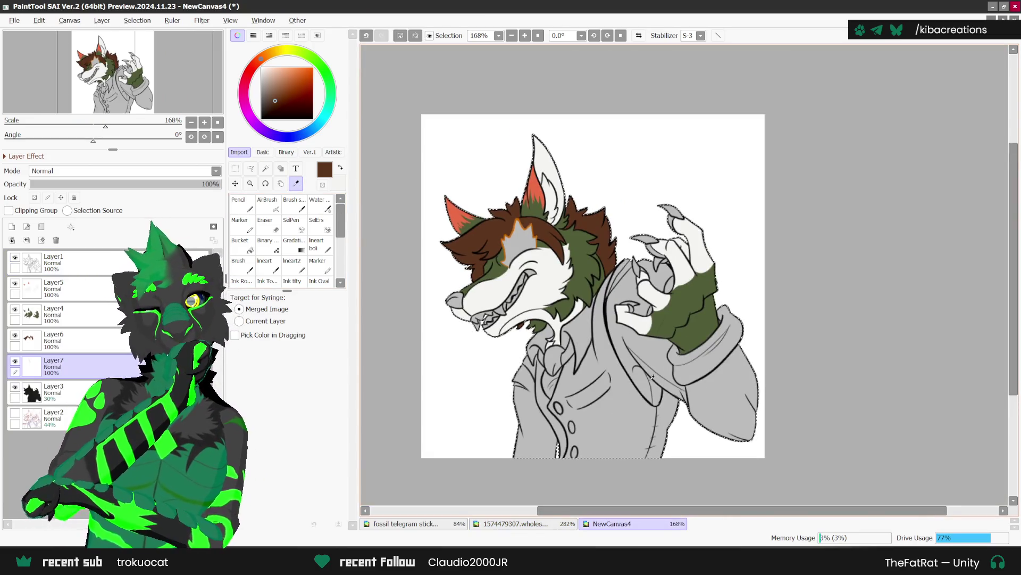
Paint white over the wolf's teeth with the Pencil.
scroll(652, 376, up, 1)
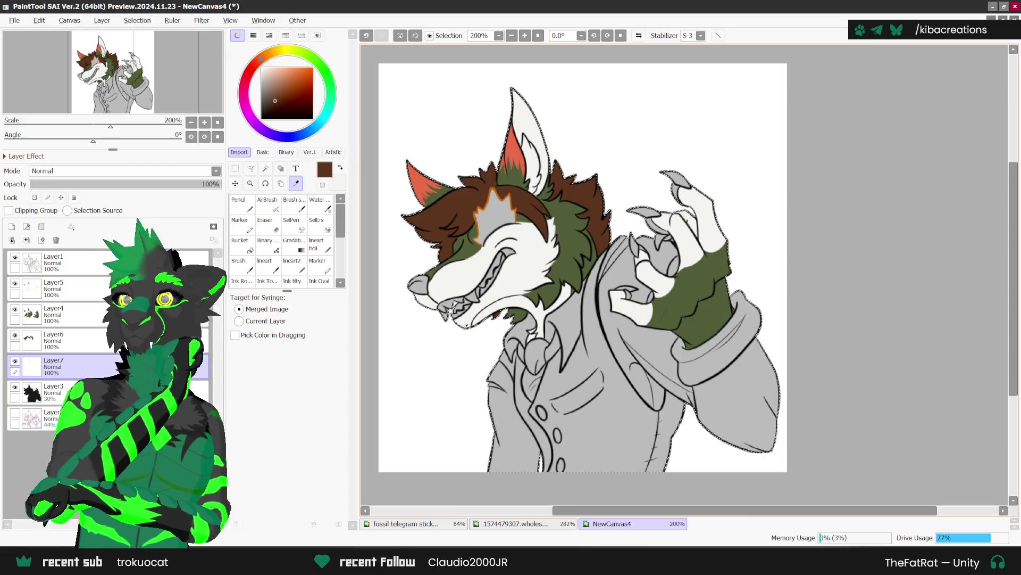
click(341, 167)
key(n)
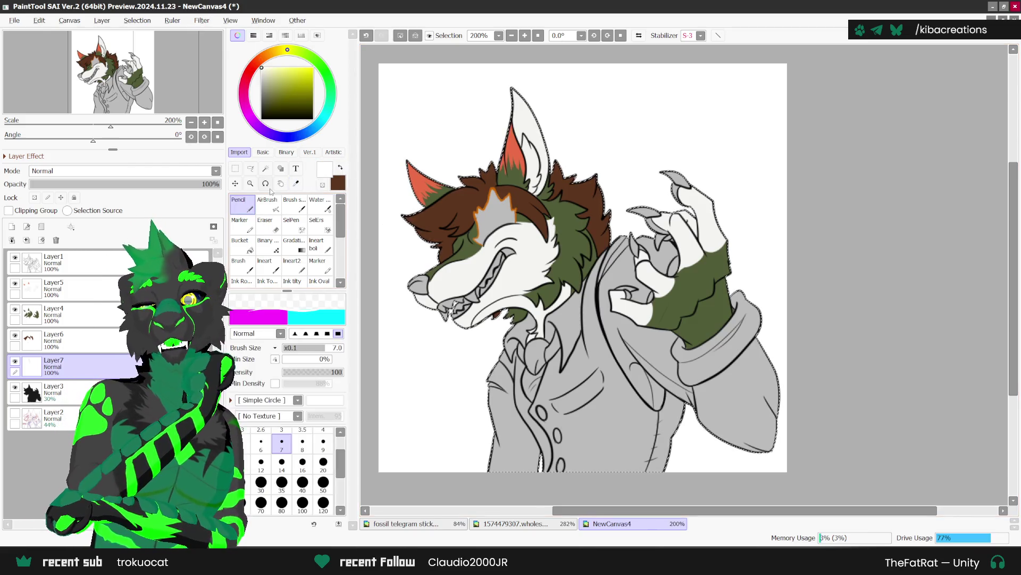
scroll(457, 304, up, 3)
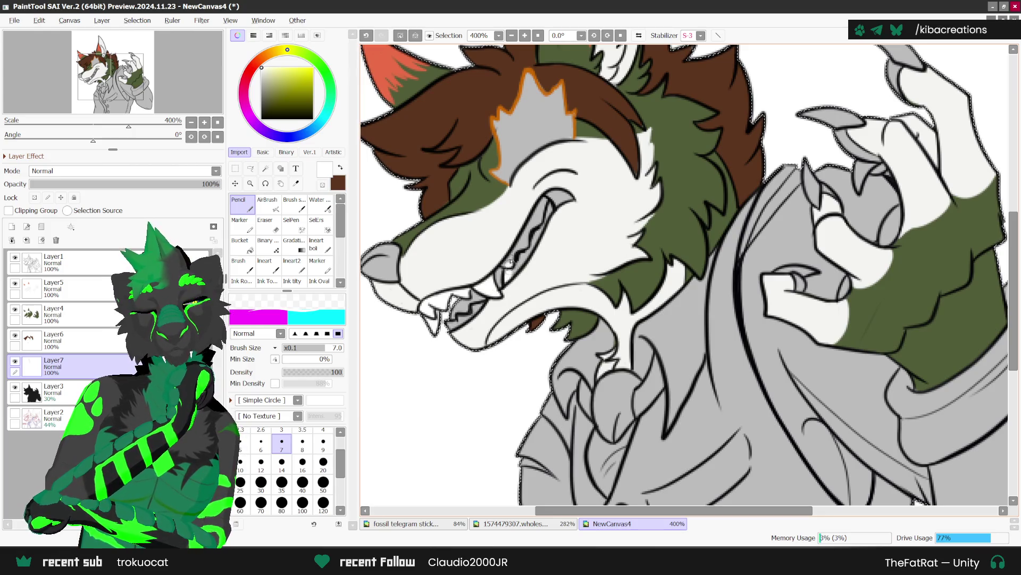
drag(546, 213, 524, 248)
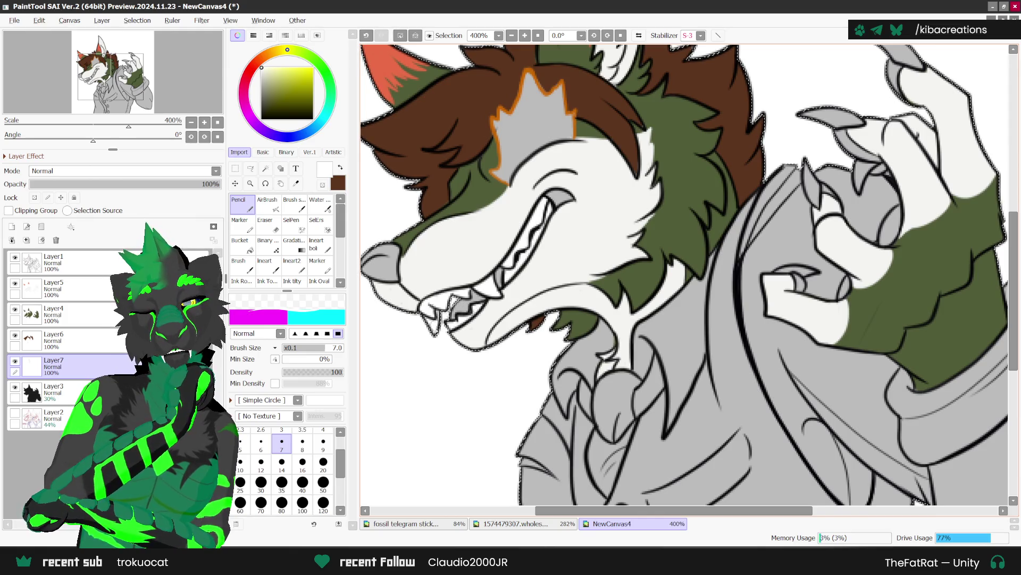
scroll(557, 246, down, 1)
scroll(566, 234, up, 1)
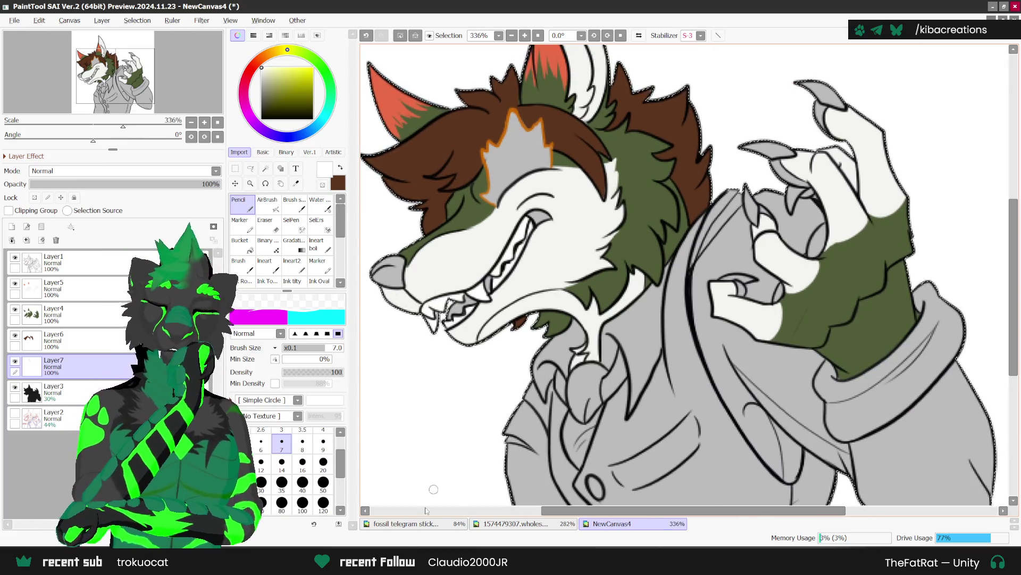
Bring the character reference sheet back up with the Syringe ready.
key(ctrl+Tab)
click(296, 183)
scroll(532, 263, up, 1)
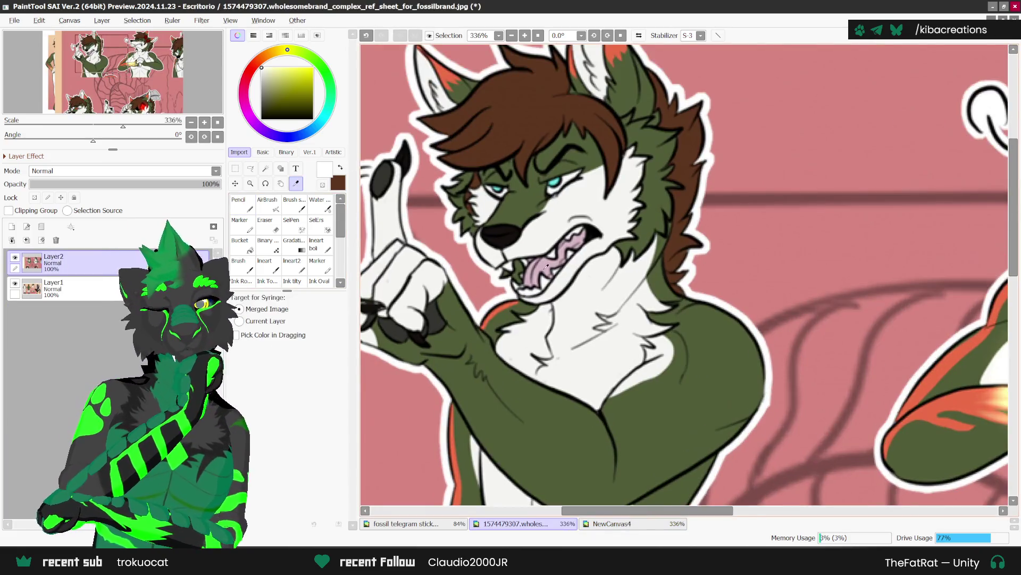
Sample the reference's pale pink tongue colour and return to the wolf canvas with the Pencil.
click(532, 263)
click(590, 524)
key(n)
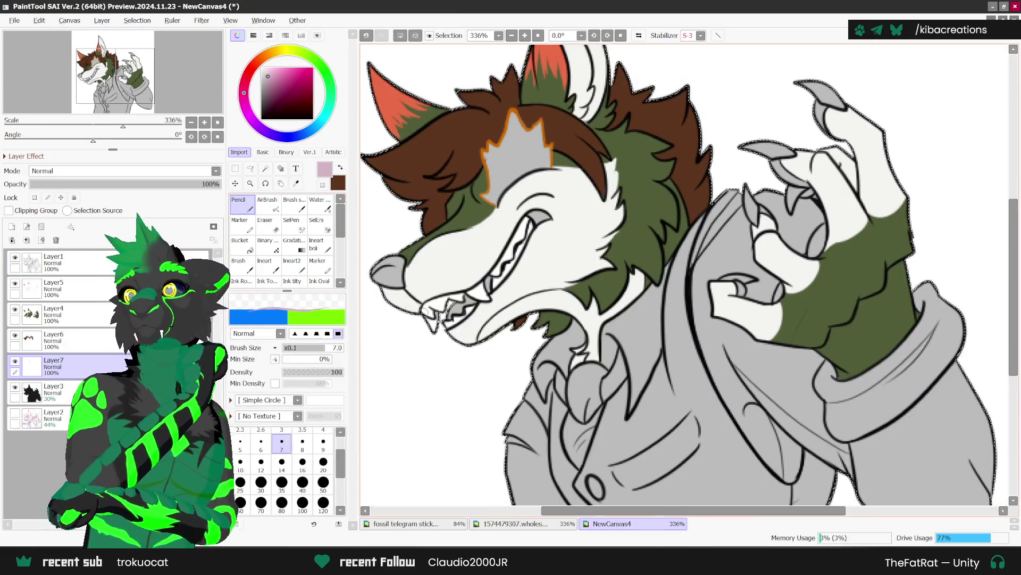
scroll(512, 313, up, 2)
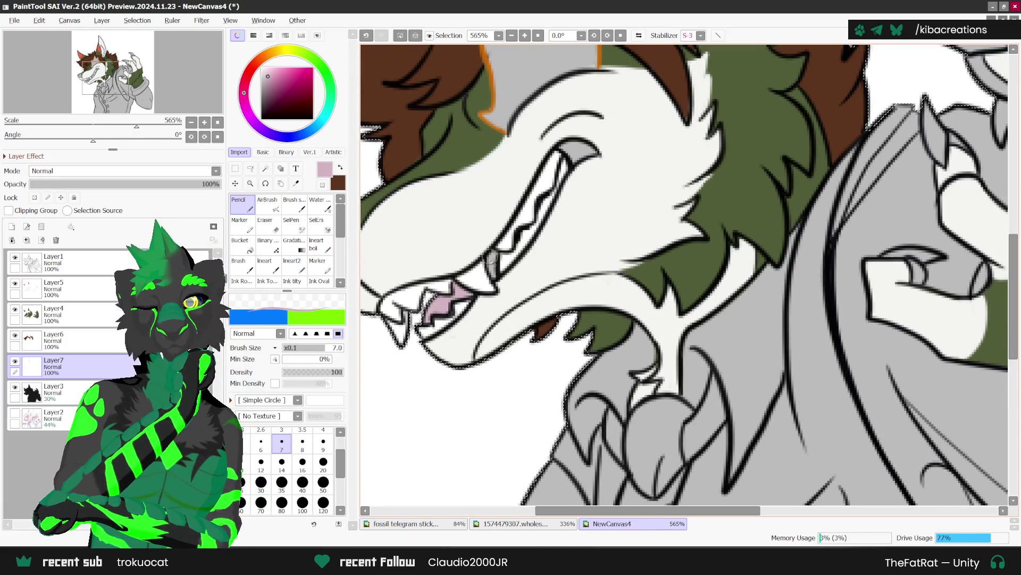
scroll(492, 260, down, 3)
Eyedrop black from the line art and touch up a short dark line.
alt+click(570, 193)
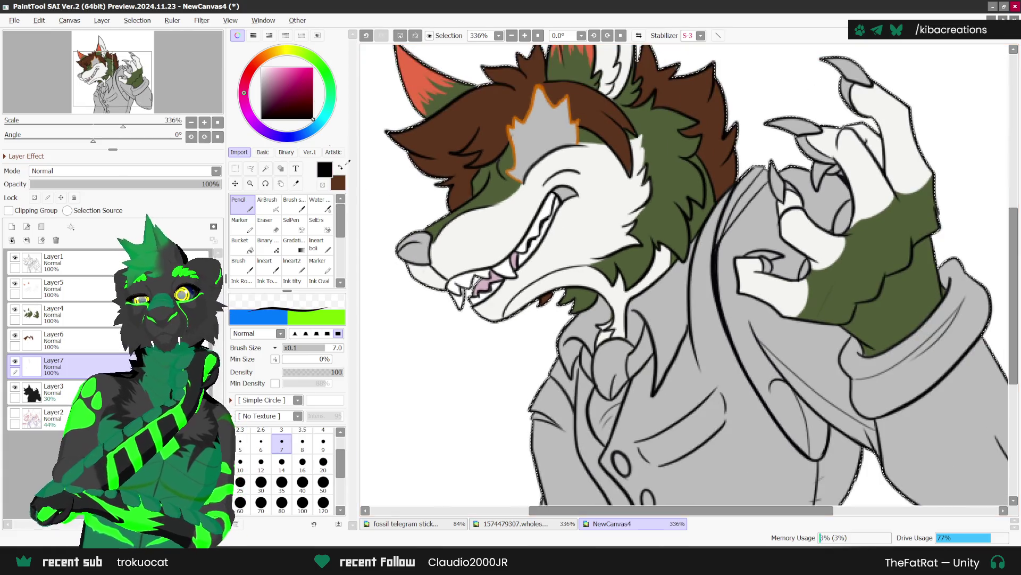
drag(568, 192, 565, 200)
scroll(576, 193, down, 2)
key(ctrl+Tab)
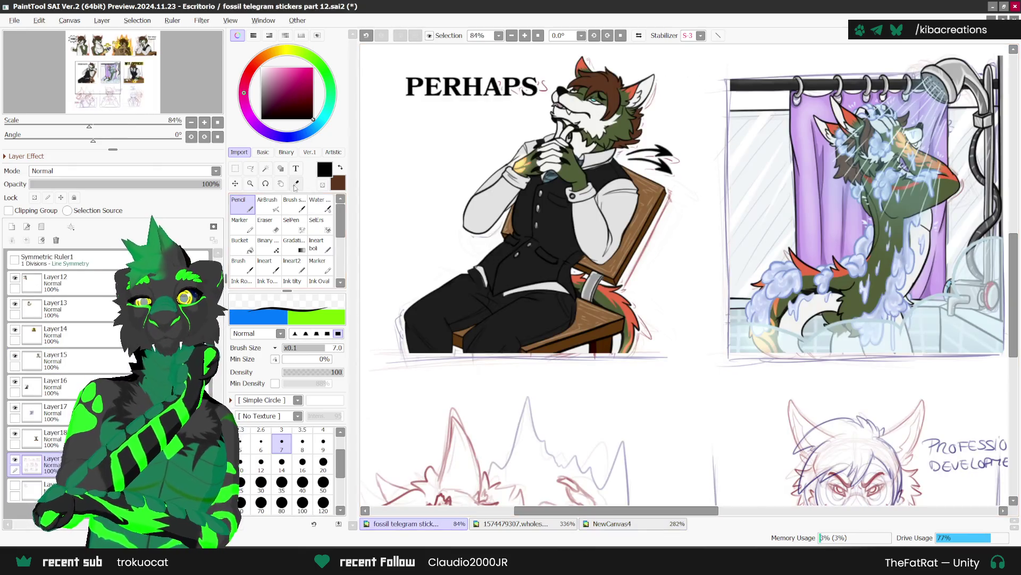
Sample the near-black linework colour from the fossil telegram stickers and return to NewCanvas4.
click(296, 183)
scroll(388, 165, down, 4)
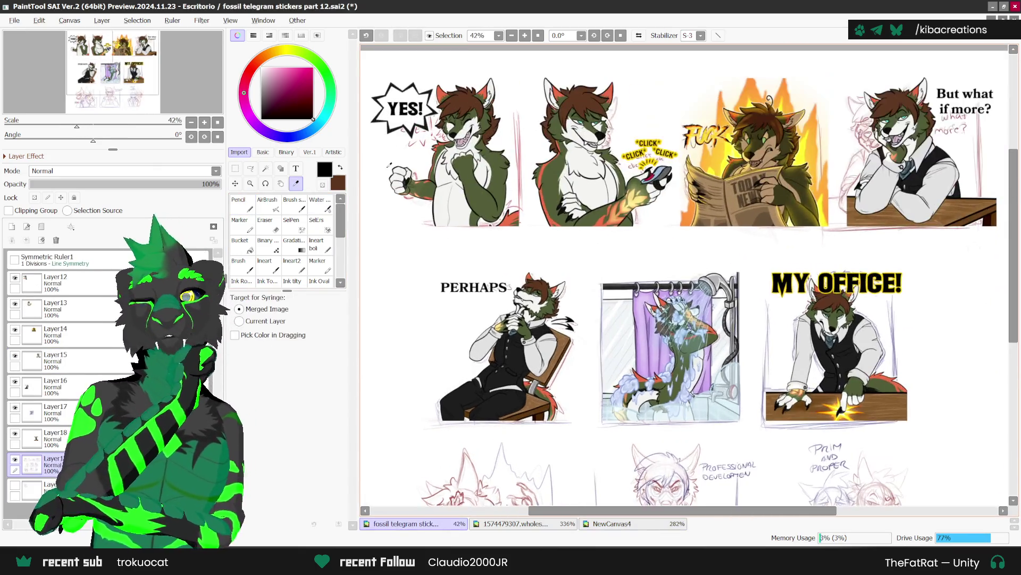
scroll(388, 165, up, 8)
scroll(389, 186, up, 1)
key(x)
click(429, 193)
click(612, 524)
Mirror and rotate the view, then ink the wolf's claws solid black with the Pencil.
key(n)
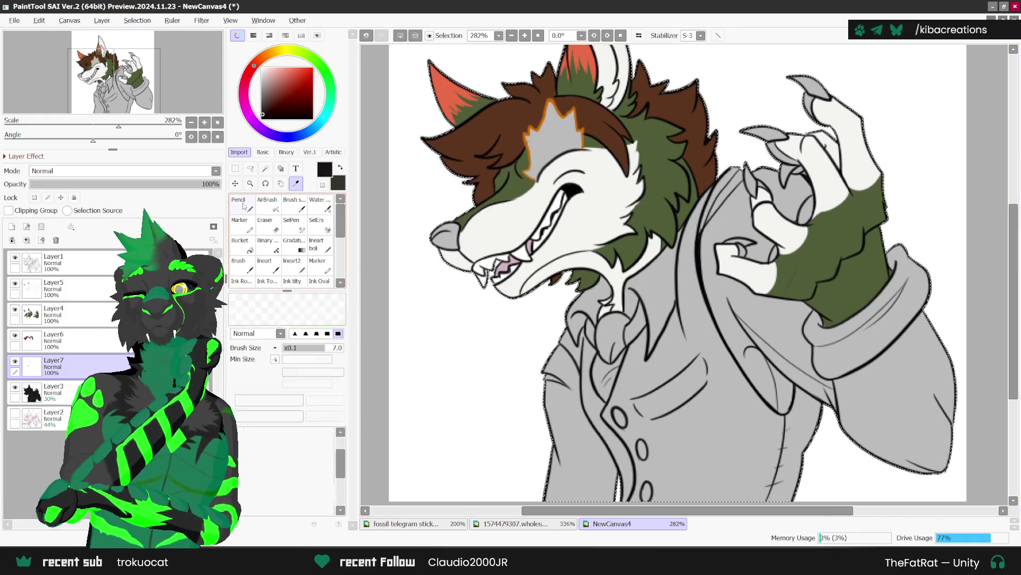
scroll(454, 236, up, 1)
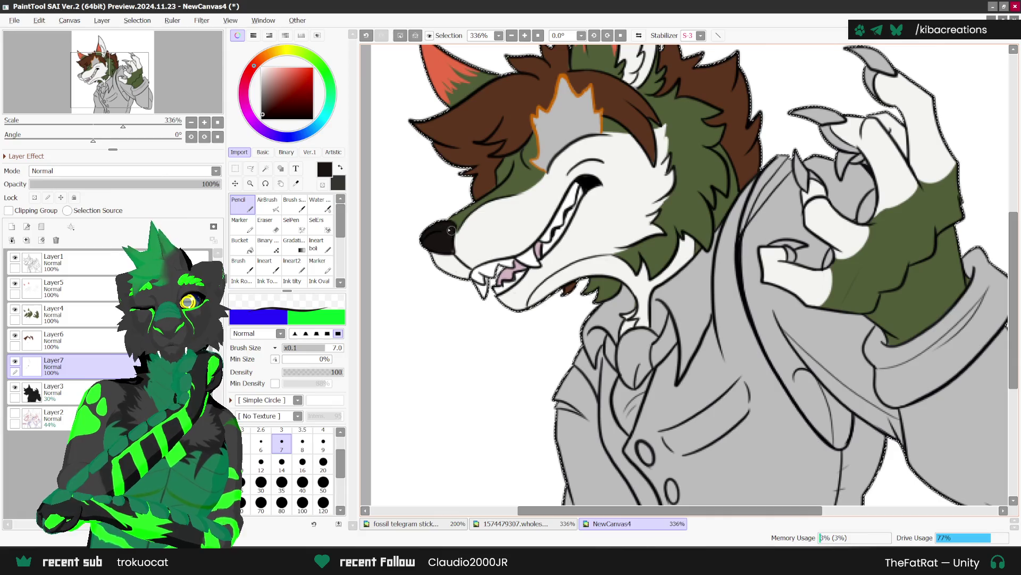
scroll(452, 229, down, 1)
scroll(869, 246, down, 2)
scroll(869, 246, up, 1)
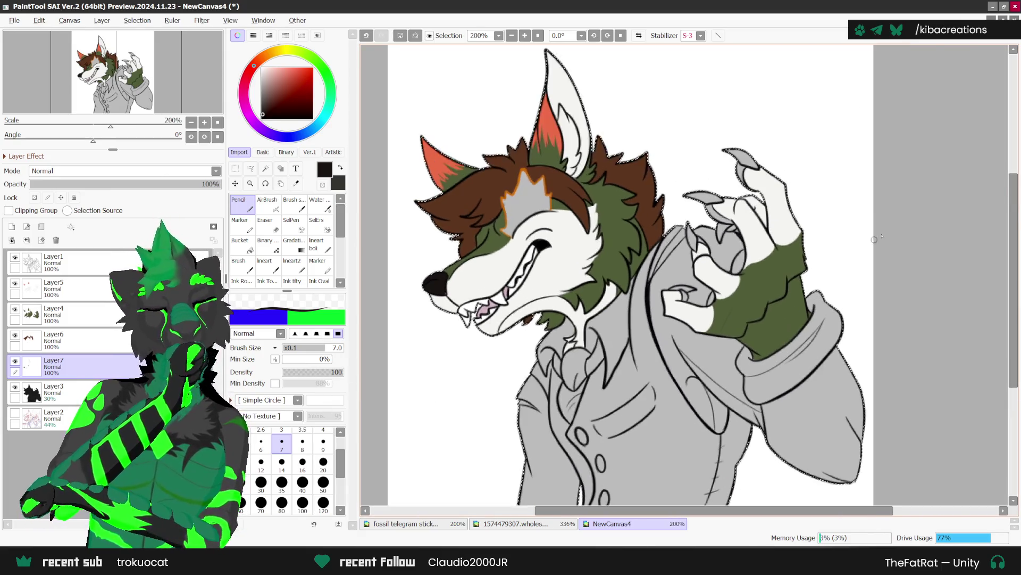
key(h)
scroll(608, 155, up, 3)
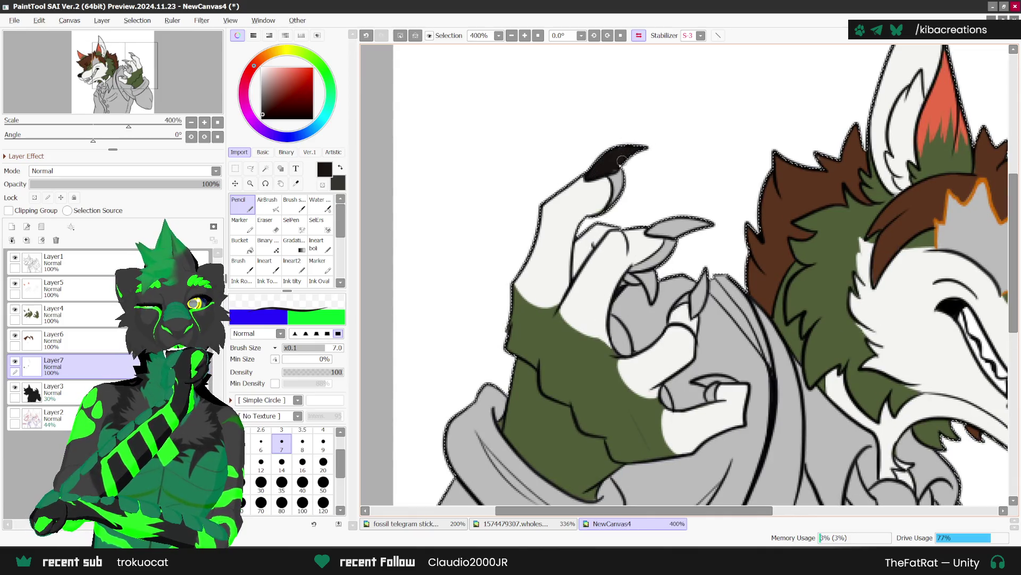
drag(630, 150, 599, 53)
scroll(636, 219, up, 1)
mouse_move(638, 238)
mouse_down()
mouse_move(622, 288)
mouse_move(659, 226)
mouse_up()
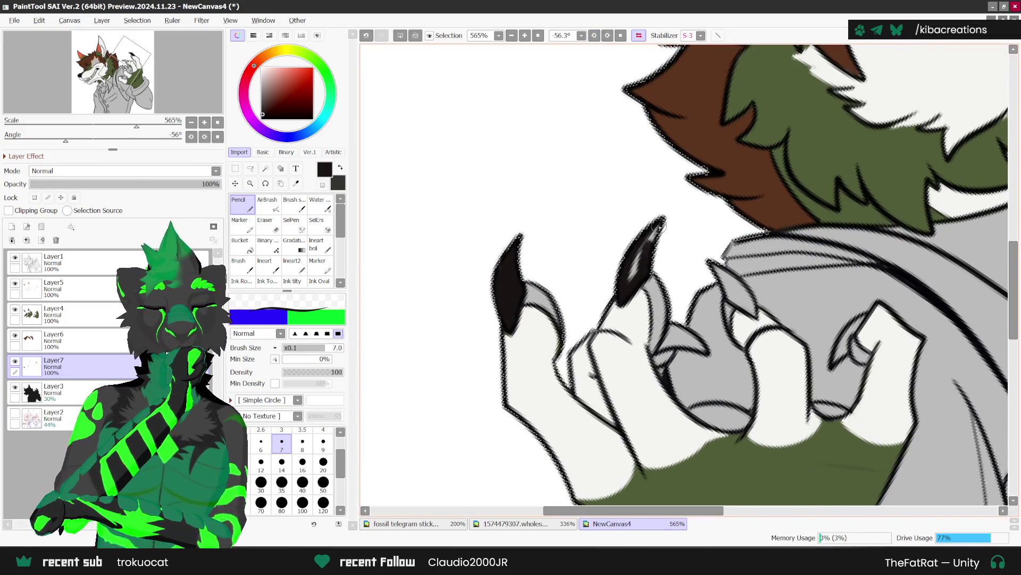
scroll(644, 245, down, 1)
drag(670, 294, 685, 307)
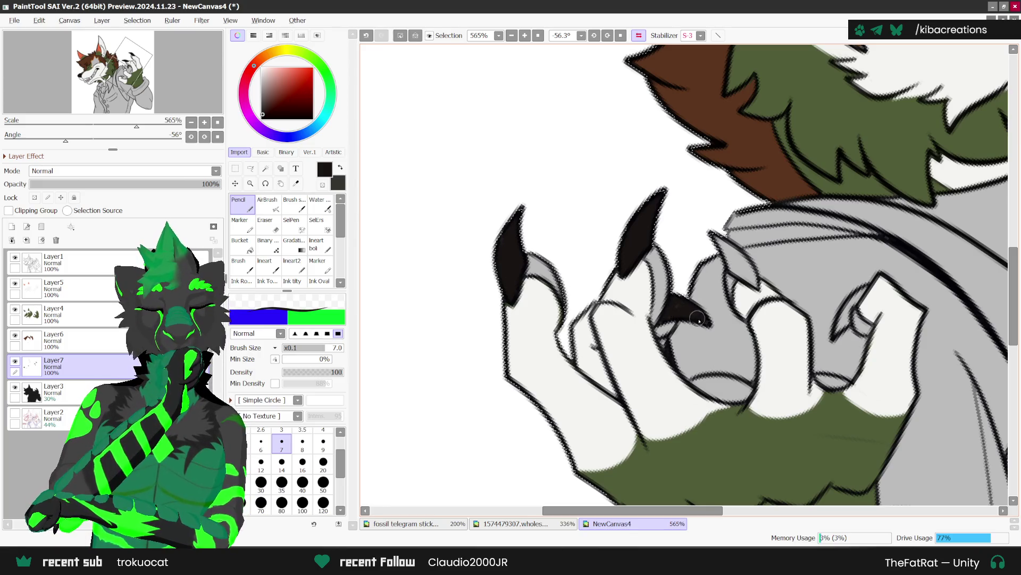
mouse_move(715, 236)
mouse_down()
mouse_move(748, 277)
mouse_move(711, 233)
mouse_up()
drag(710, 233, 735, 263)
scroll(749, 277, down, 2)
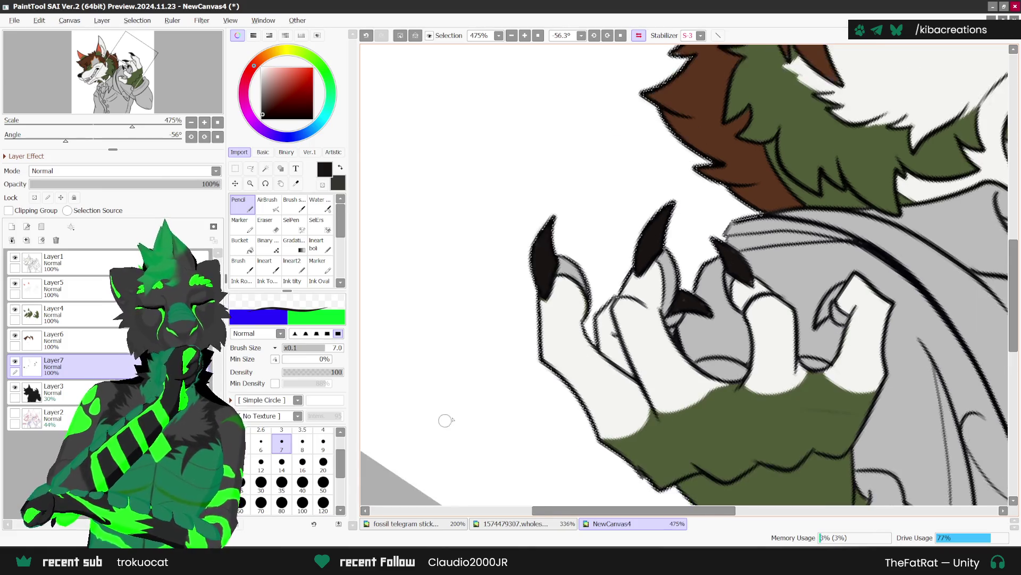
scroll(746, 353, up, 3)
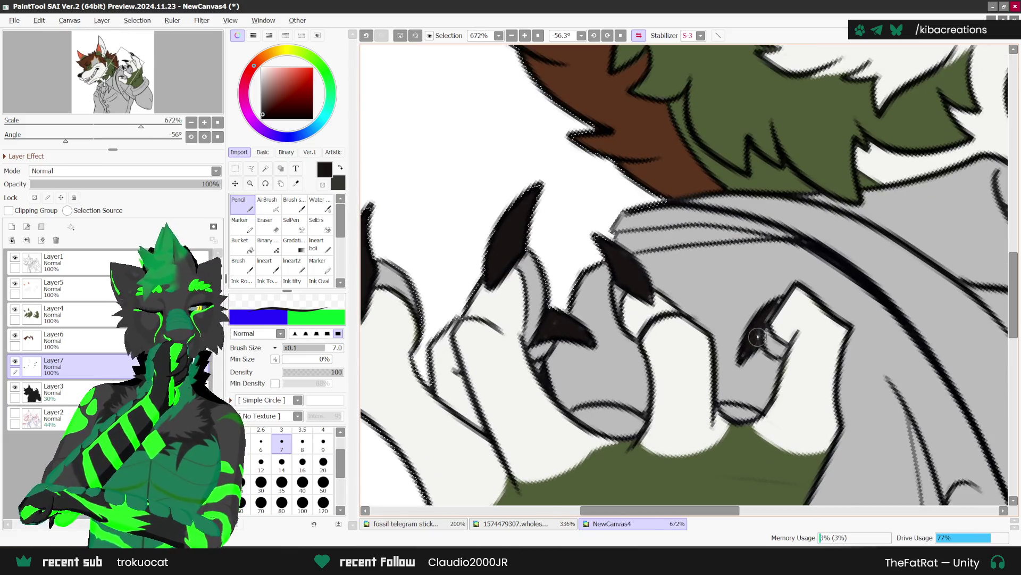
drag(743, 355, 782, 290)
scroll(745, 319, down, 2)
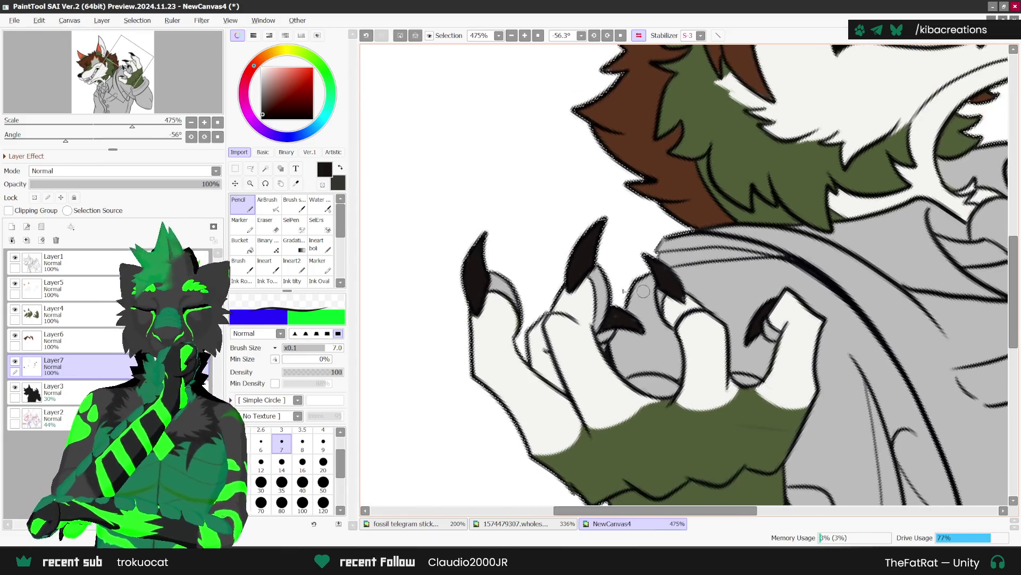
Pick a dark grey and shade the base of each claw.
alt+click(522, 314)
scroll(522, 314, up, 1)
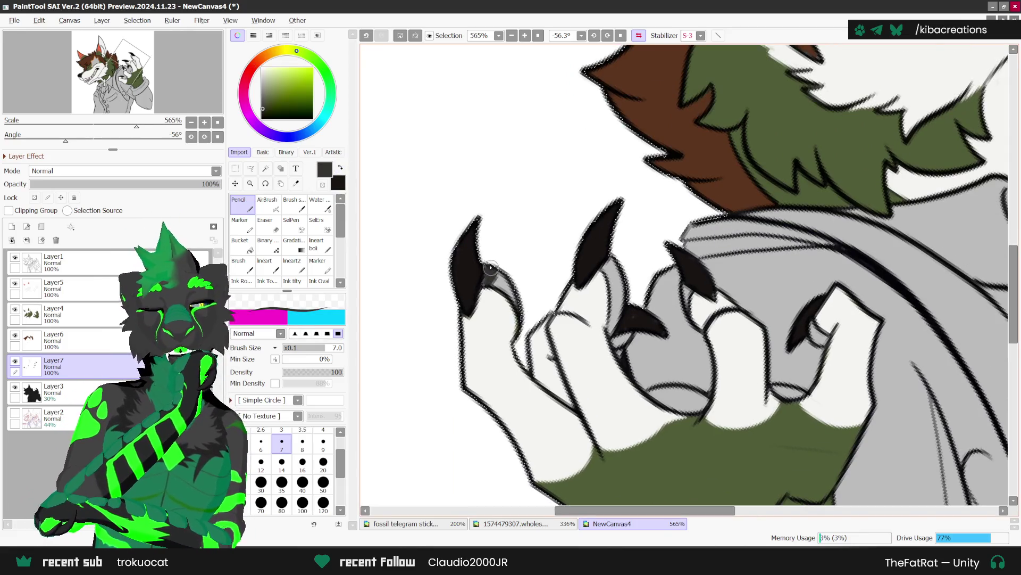
drag(497, 276, 508, 288)
drag(601, 271, 612, 318)
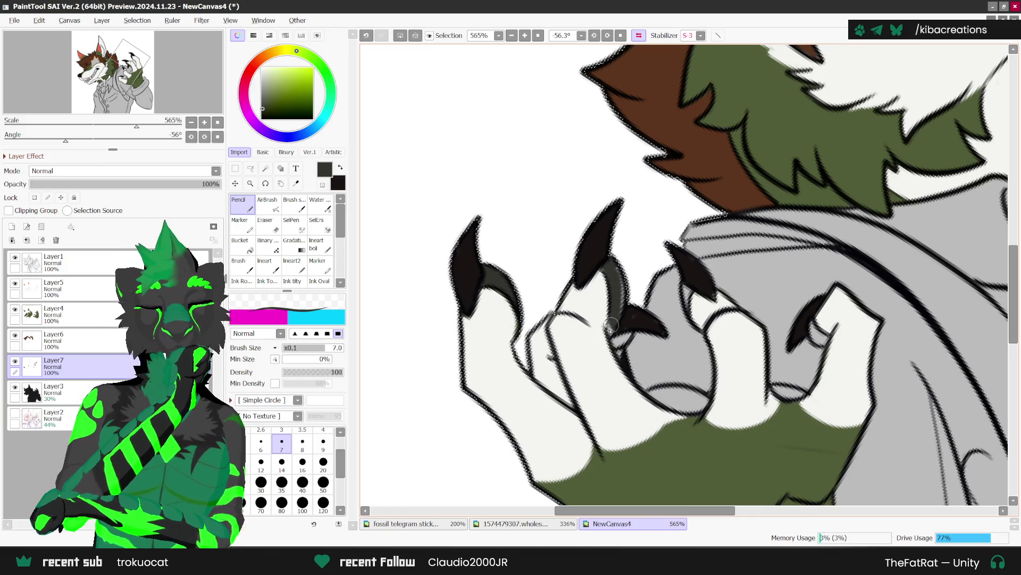
drag(607, 267, 618, 341)
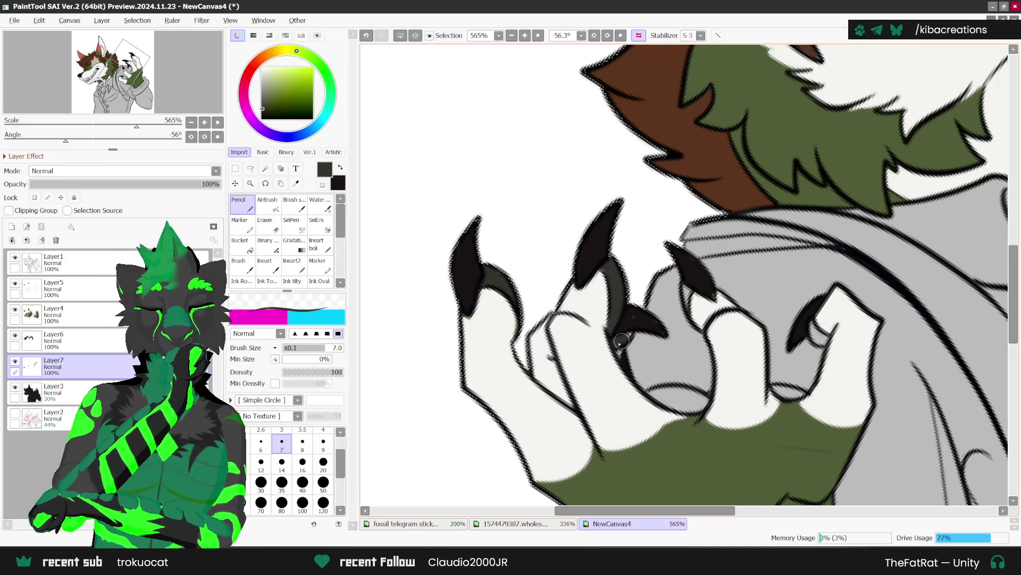
drag(678, 279, 686, 290)
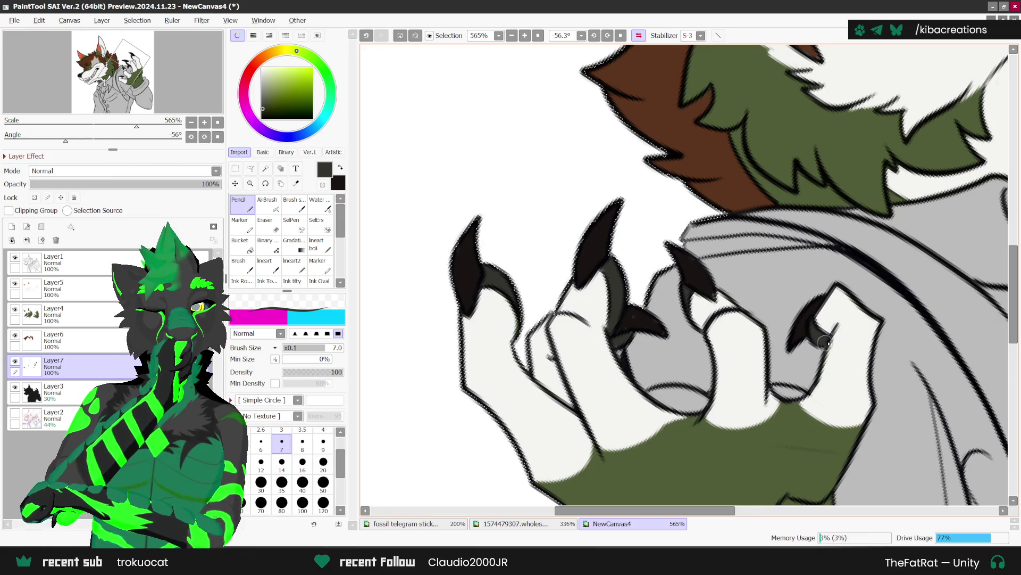
drag(689, 408, 698, 406)
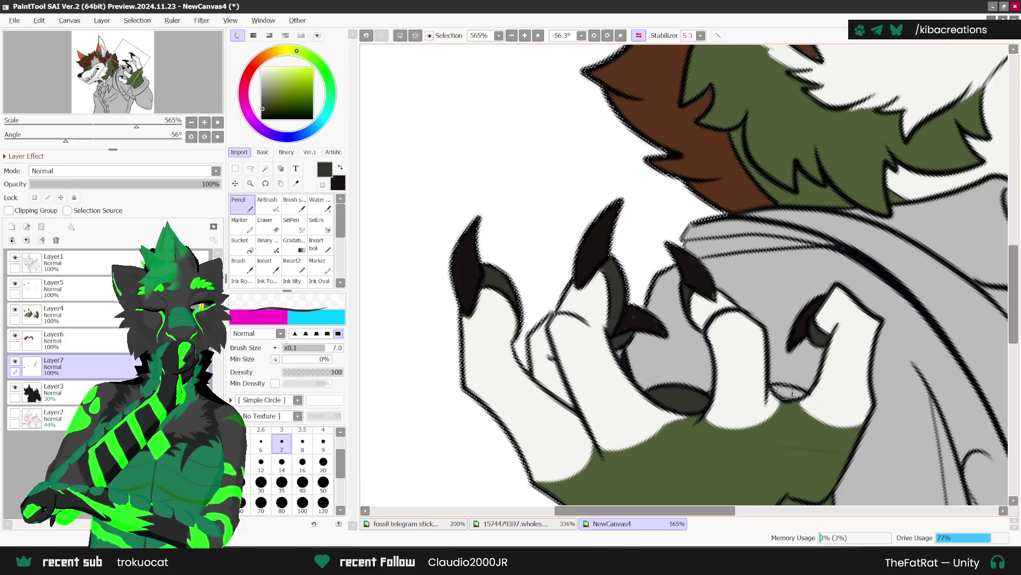
scroll(422, 451, down, 5)
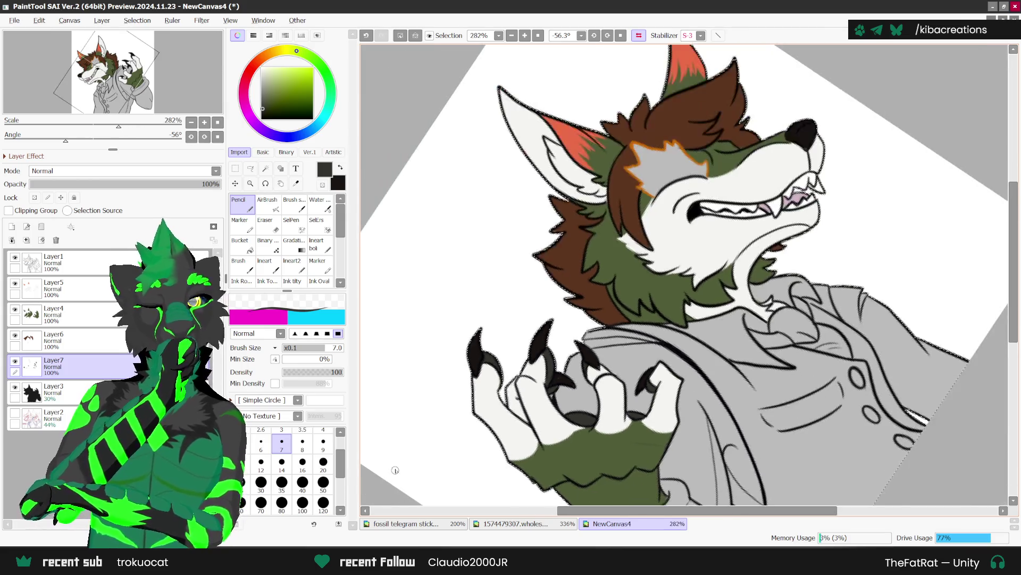
Reset the canvas view to unmirrored and upright.
click(639, 35)
click(620, 36)
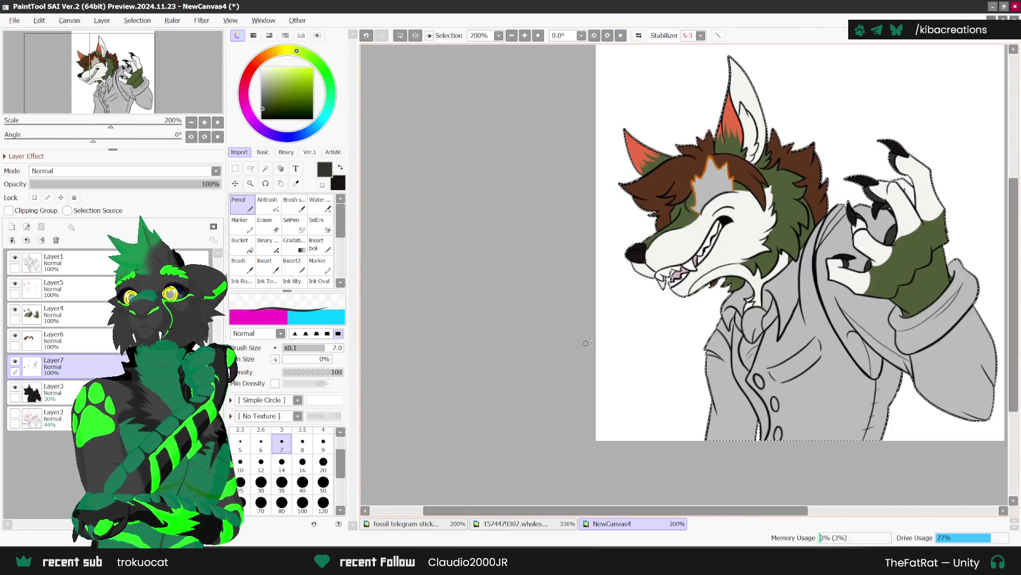
scroll(722, 127, down, 3)
scroll(798, 258, up, 5)
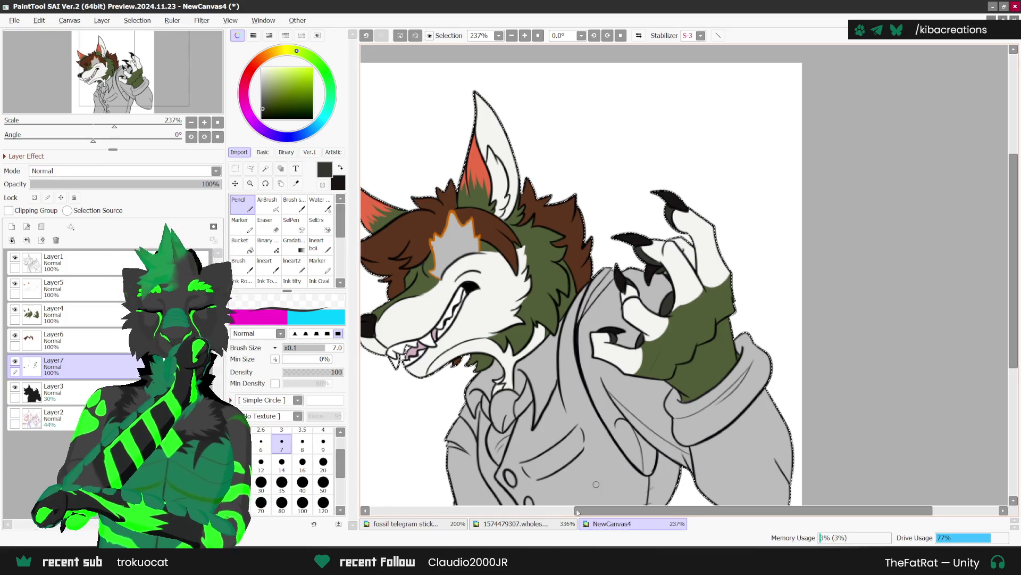
Compare the reference sheet and earlier stickers, then add a new empty Layer8 with the Pencil.
click(537, 522)
click(296, 183)
scroll(417, 298, down, 2)
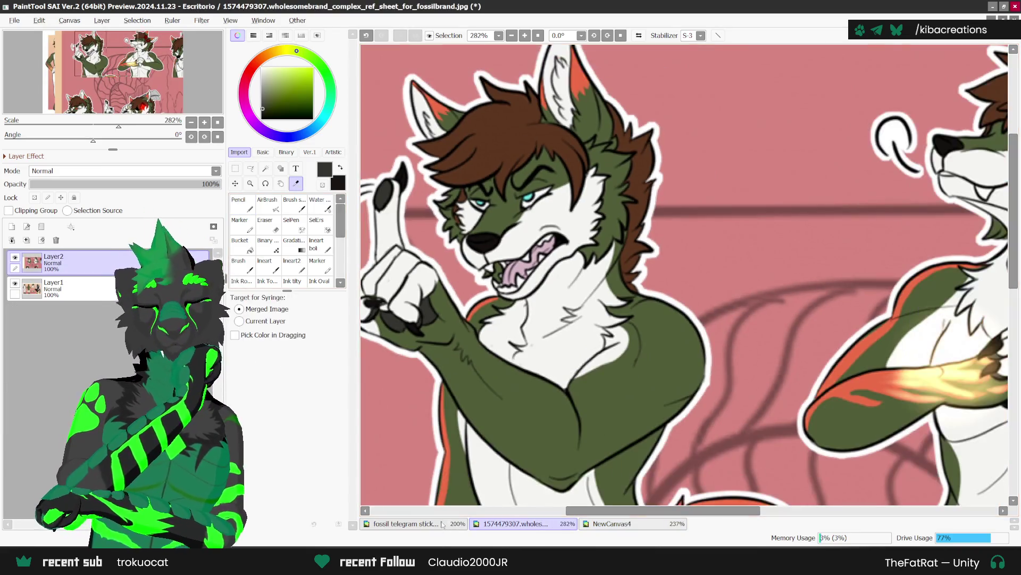
click(406, 523)
scroll(683, 289, down, 3)
scroll(683, 289, down, 4)
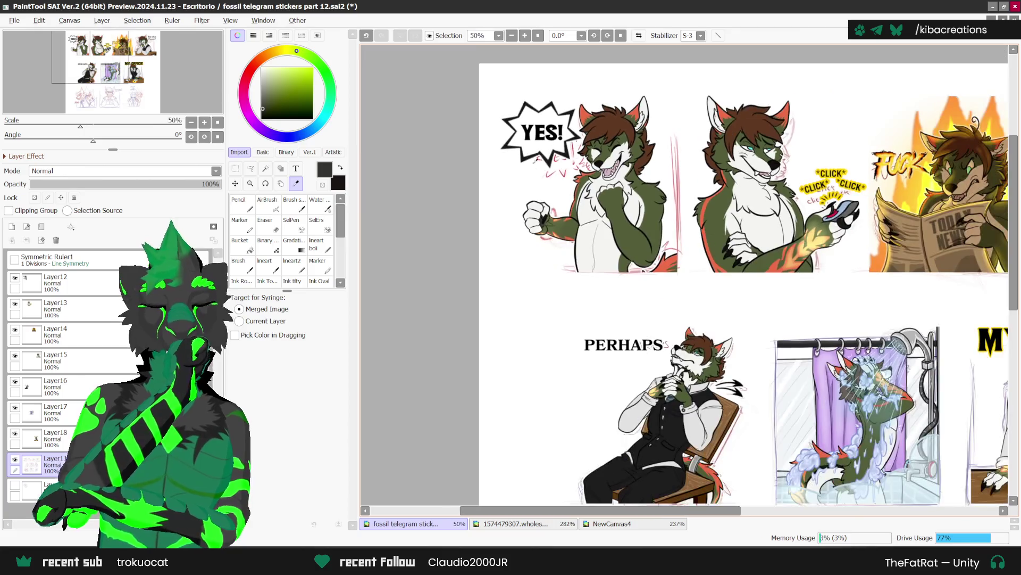
scroll(704, 411, up, 2)
click(612, 523)
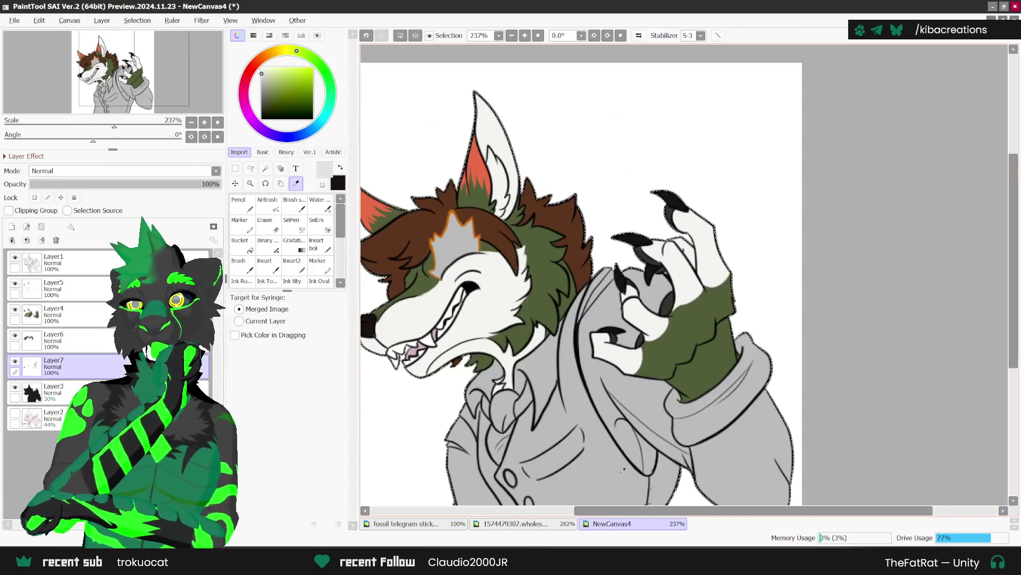
click(239, 205)
key(ctrl+shift+n)
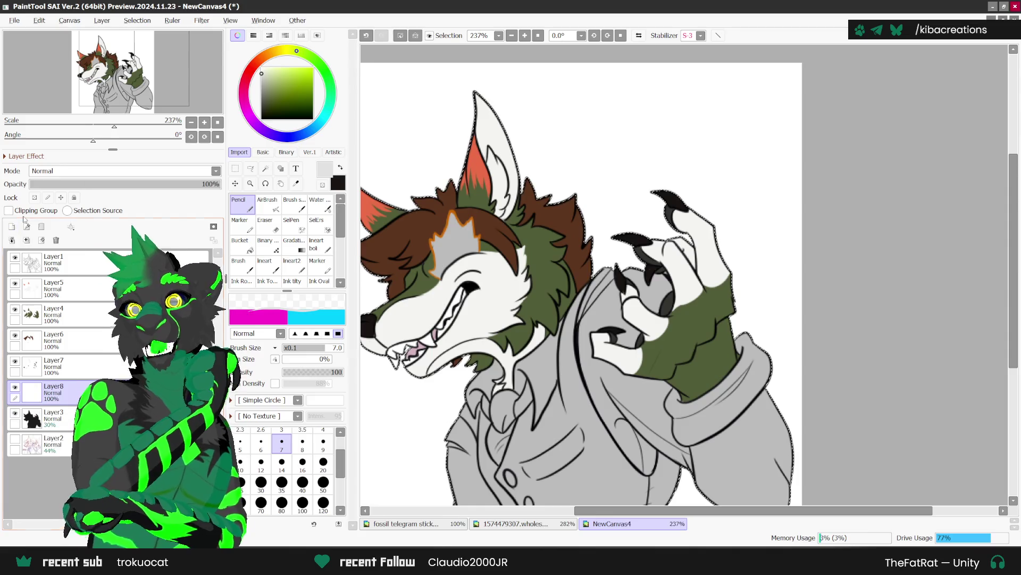
scroll(555, 344, down, 2)
scroll(555, 344, up, 4)
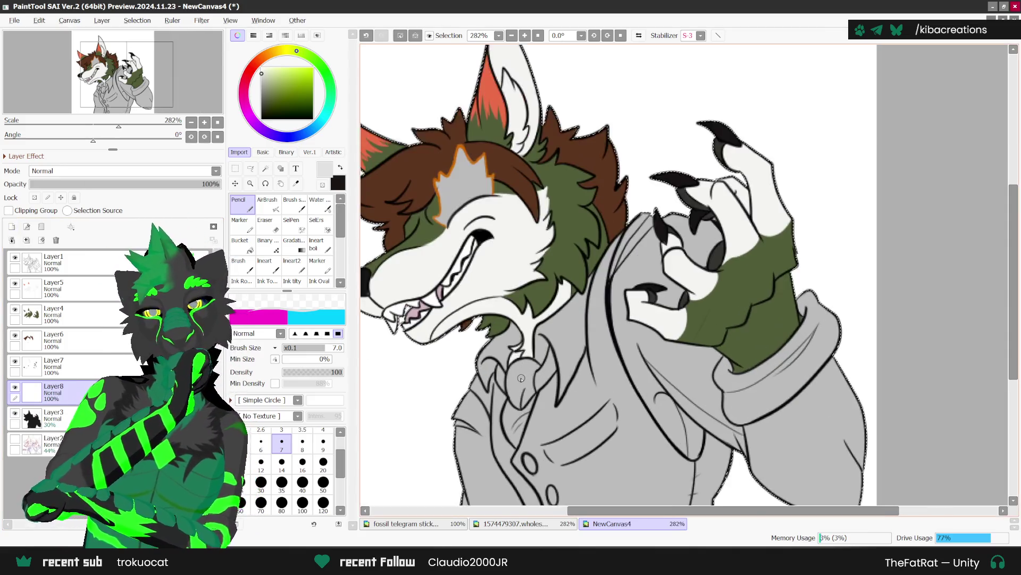
scroll(484, 372, down, 2)
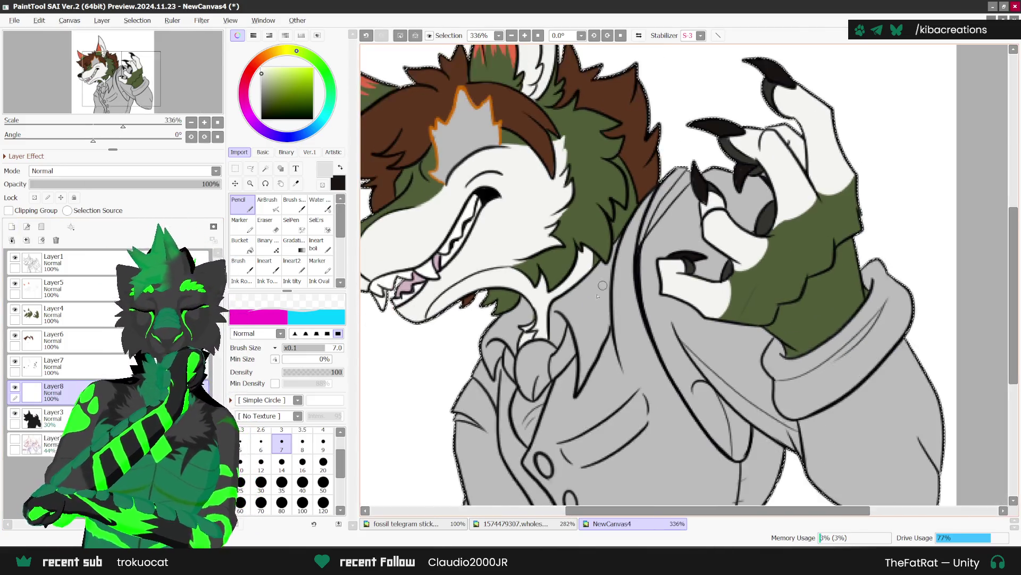
key(x)
click(53, 261)
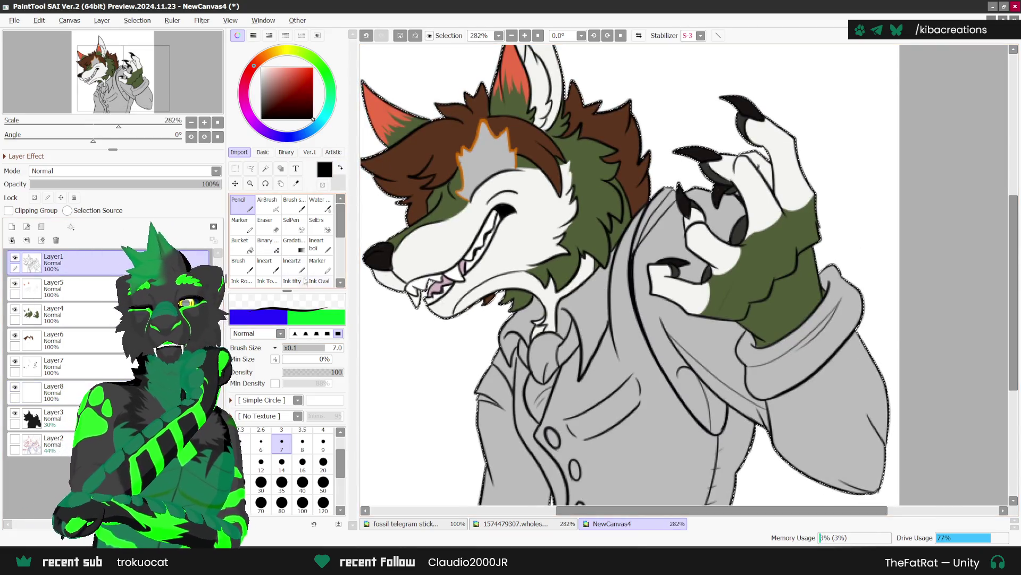
click(292, 264)
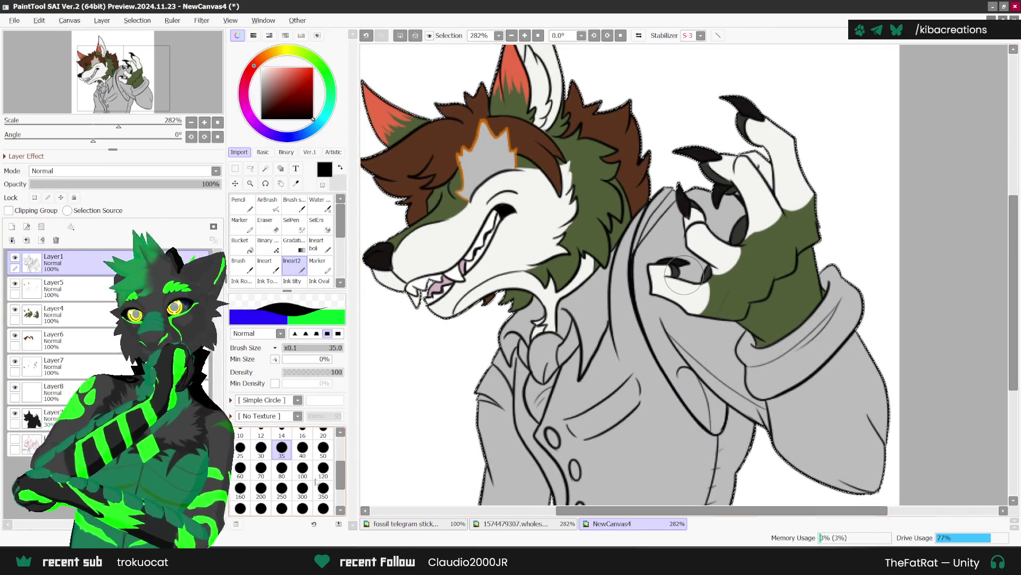
key(bracketleft)
key(bracketleft)
key(bracketleft)
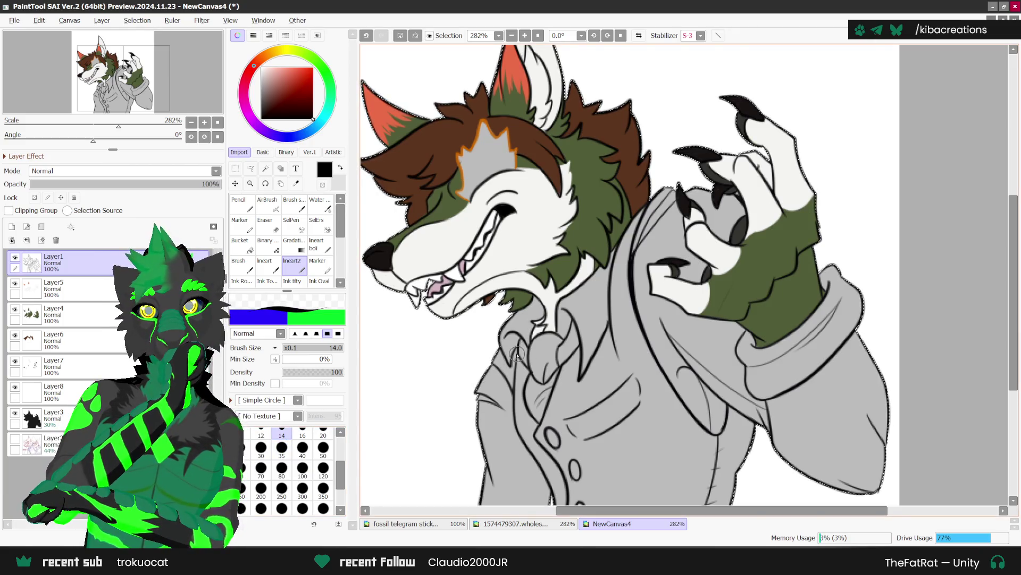
key(n)
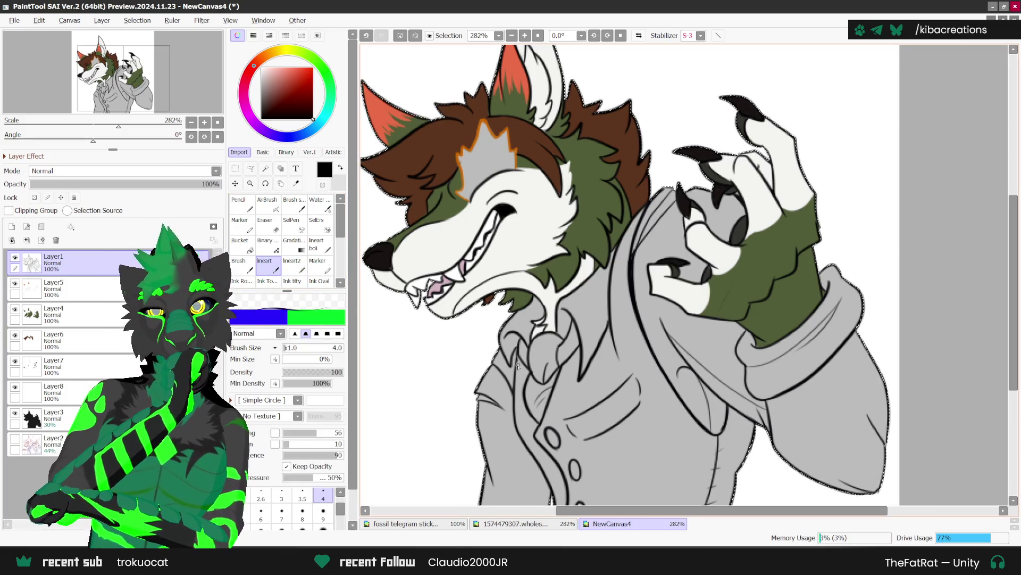
scroll(578, 327, down, 1)
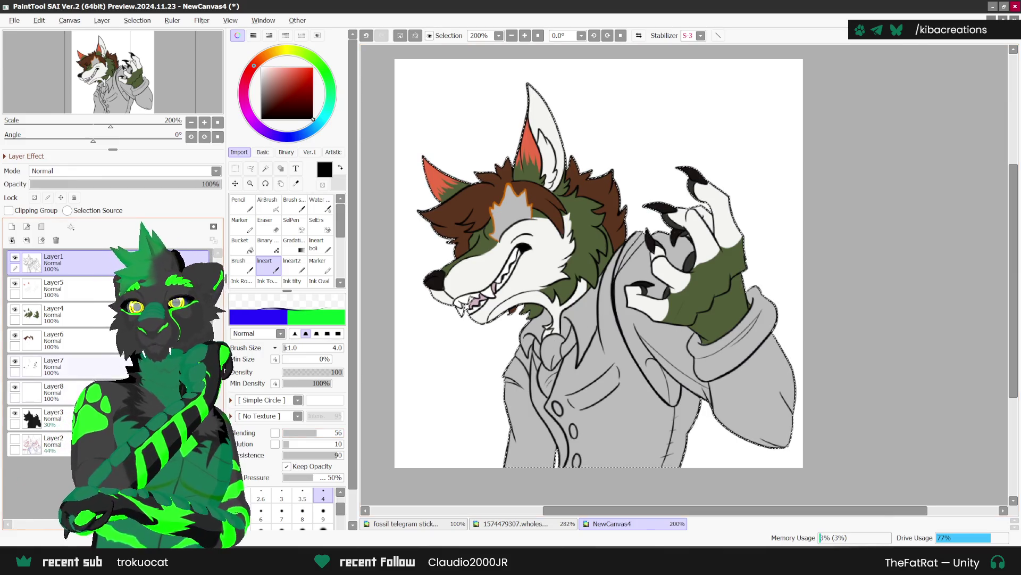
click(106, 392)
key(n)
key(x)
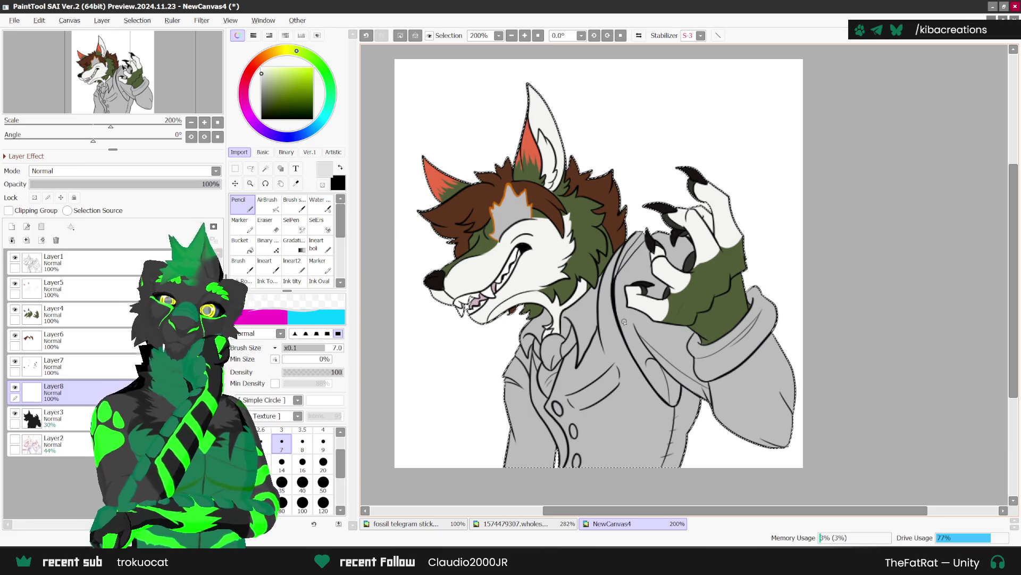
scroll(585, 340, up, 1)
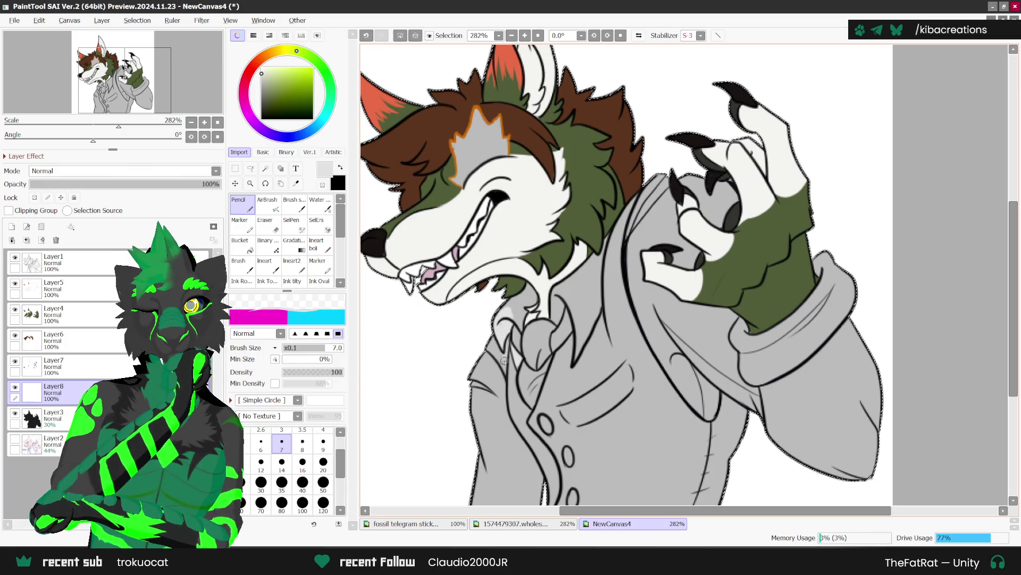
key(ctrl+z)
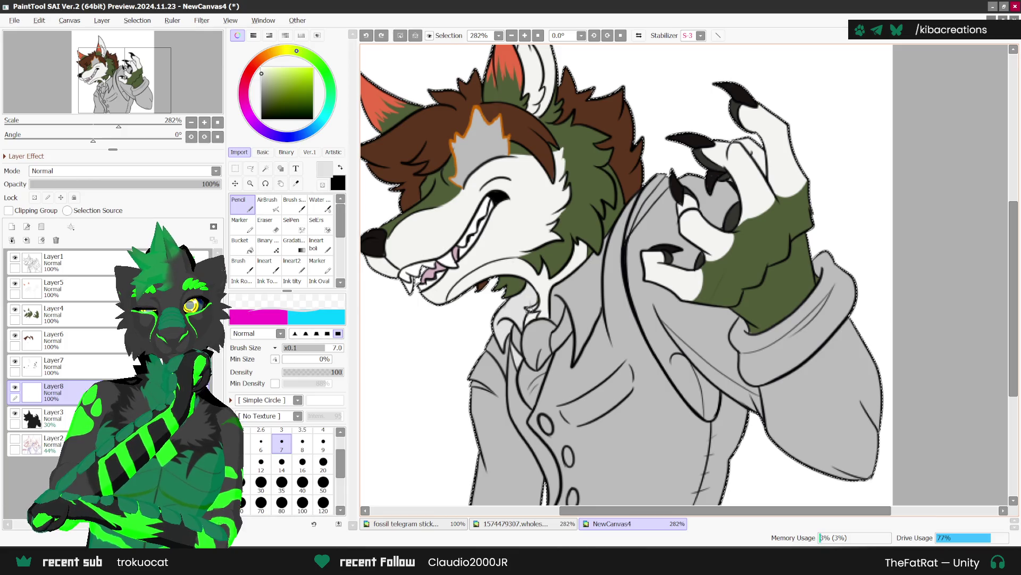
key(ctrl+y)
scroll(507, 333, down, 1)
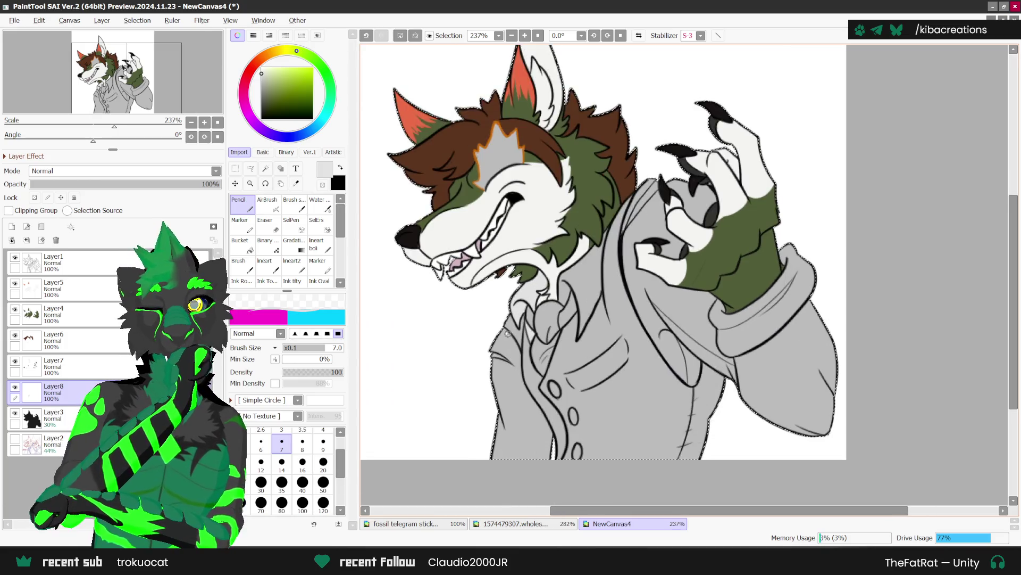
Paint light grey shading strokes along the shirt collar and jacket.
drag(544, 425, 503, 334)
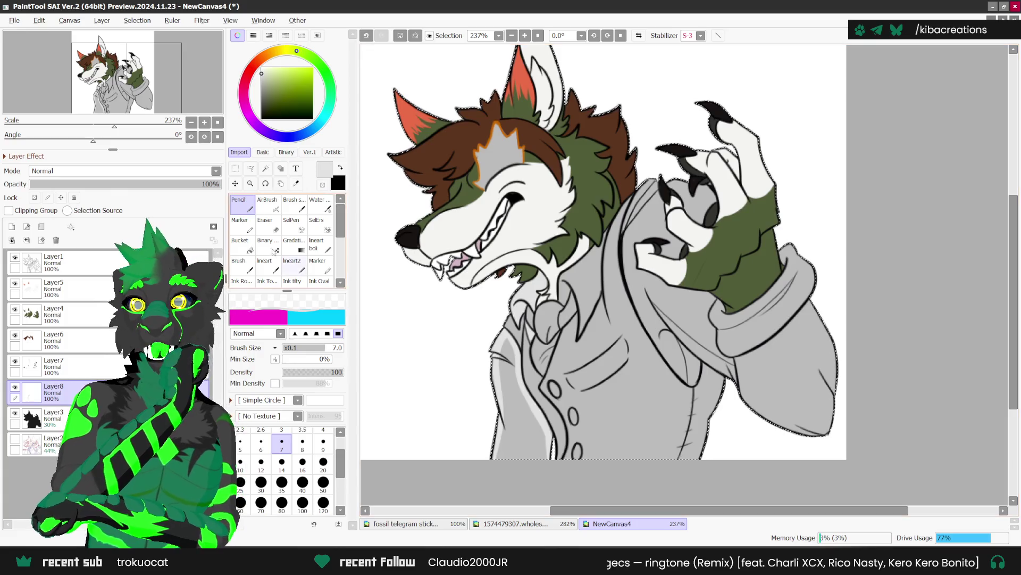
click(240, 242)
click(240, 203)
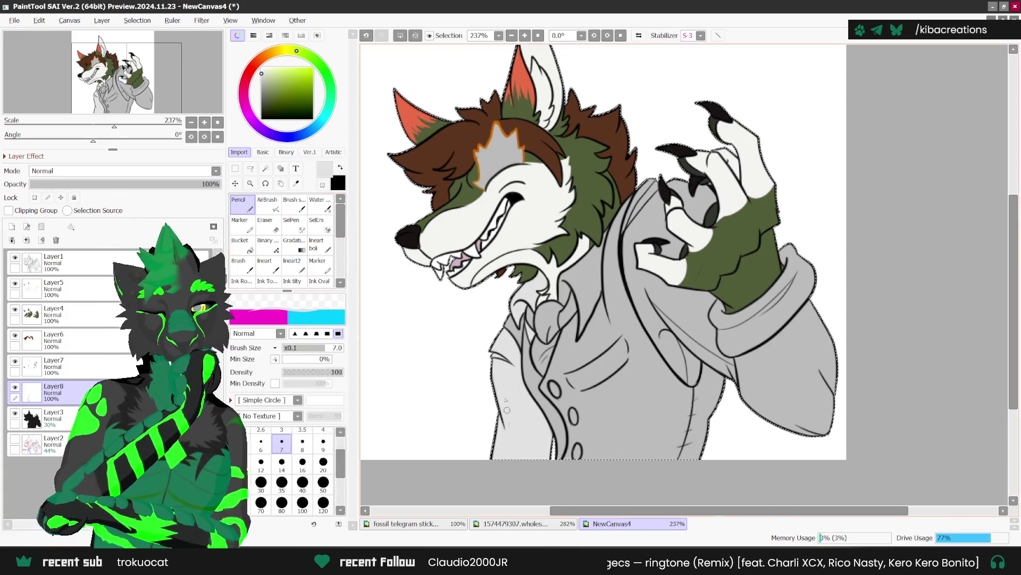
scroll(522, 372, up, 3)
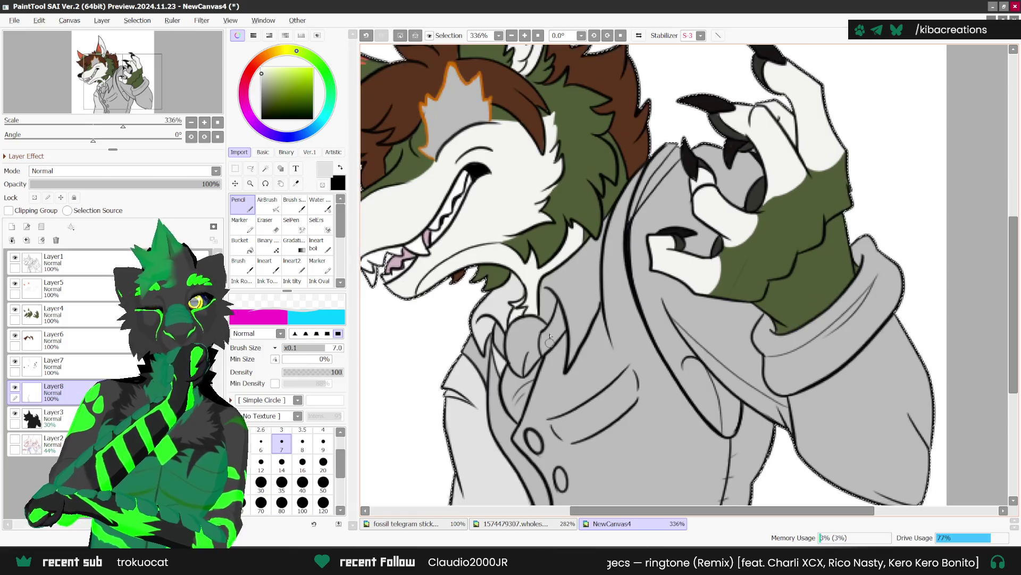
mouse_move(548, 282)
mouse_down()
mouse_move(602, 230)
mouse_move(595, 303)
mouse_move(581, 331)
mouse_up()
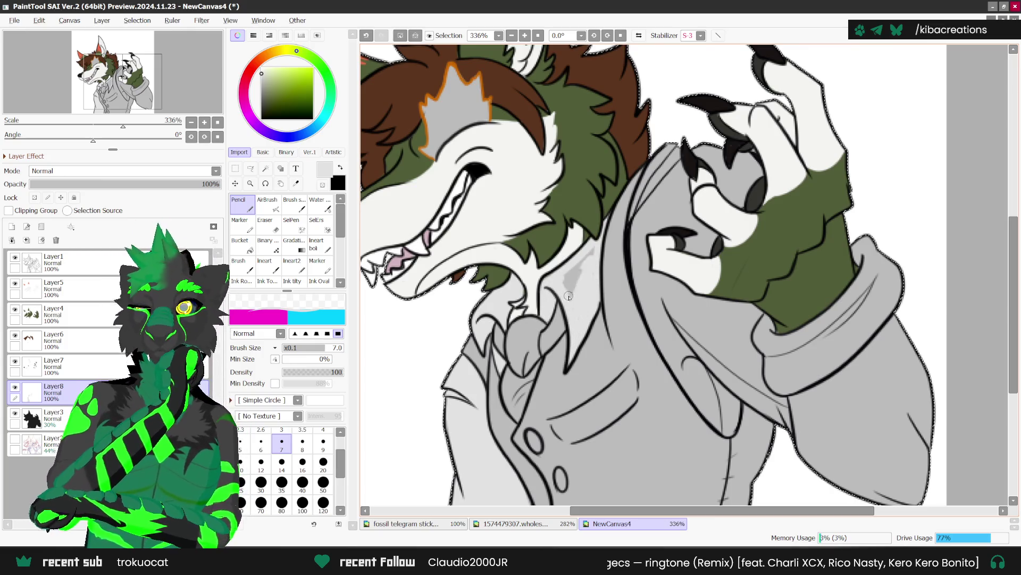
scroll(554, 275, down, 3)
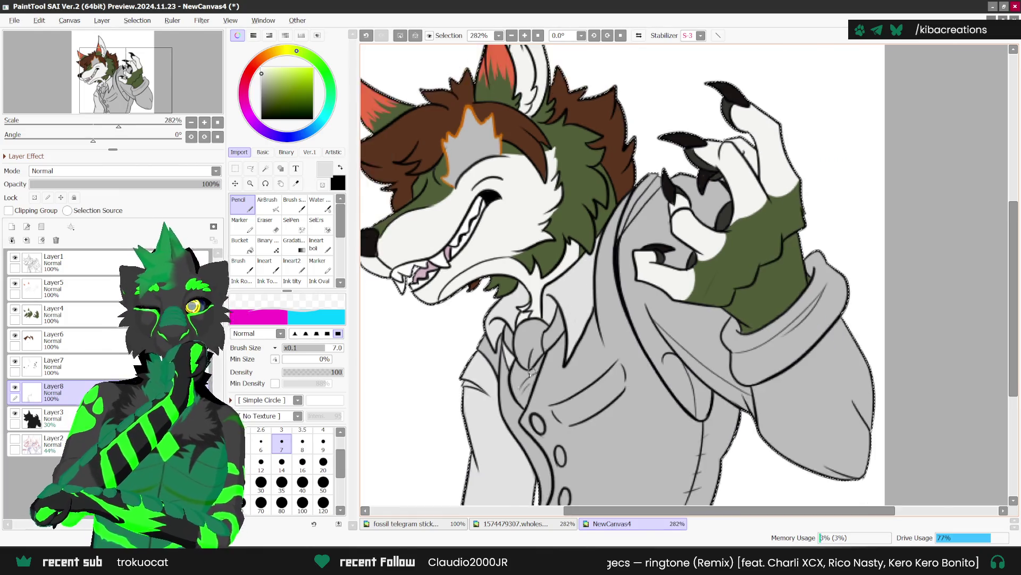
scroll(579, 262, up, 1)
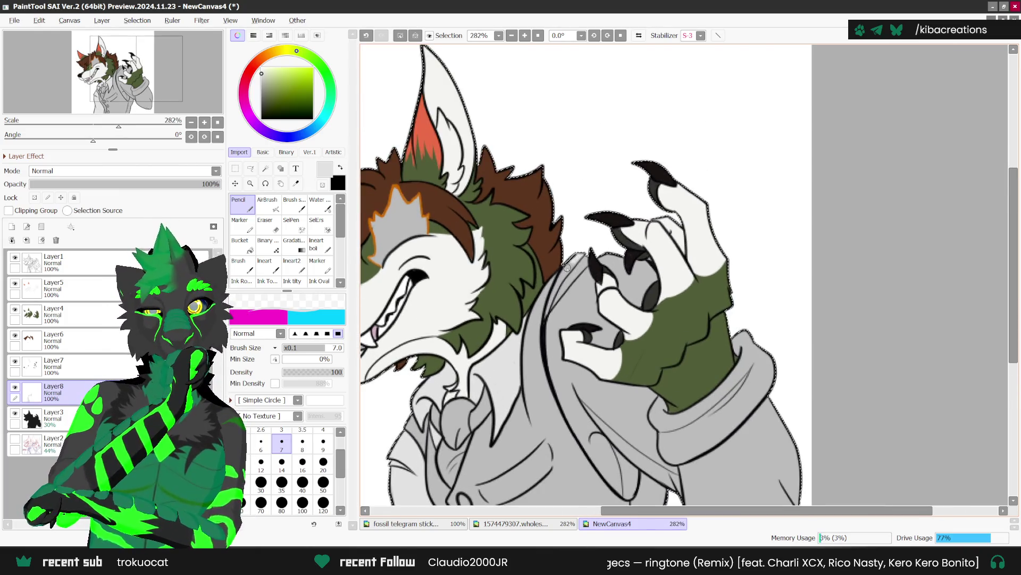
drag(550, 324, 552, 296)
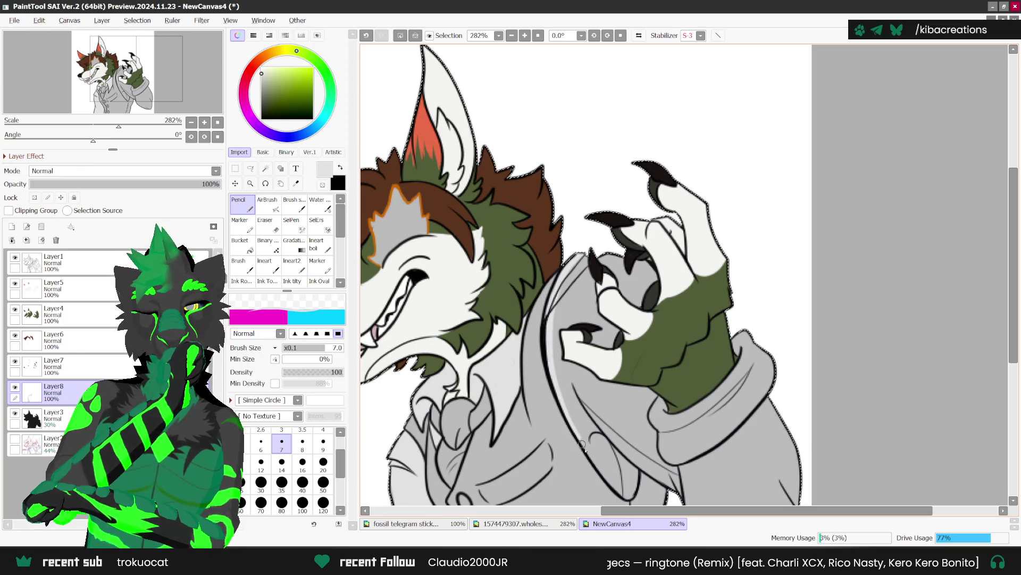
scroll(625, 330, down, 1)
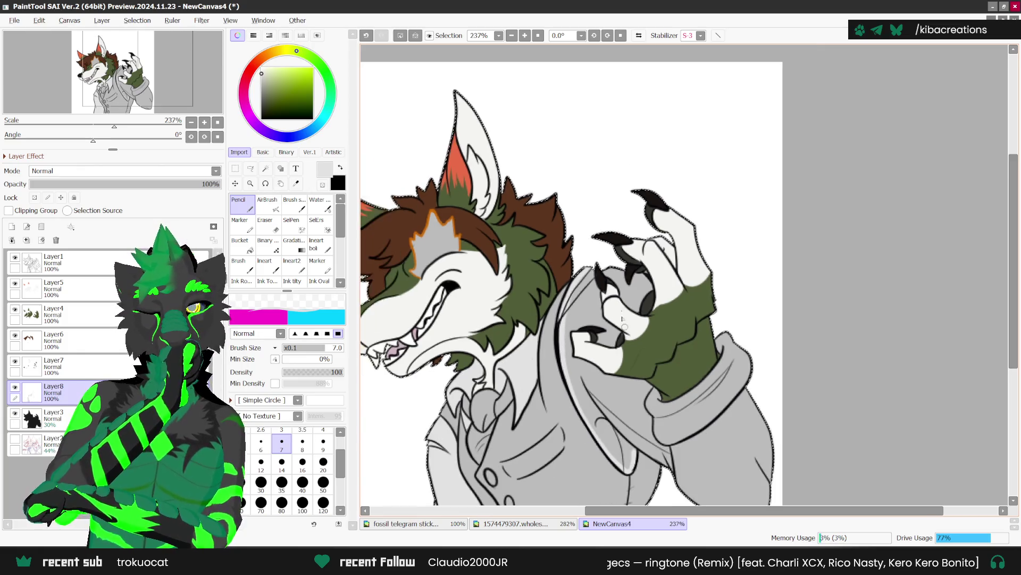
scroll(589, 292, up, 1)
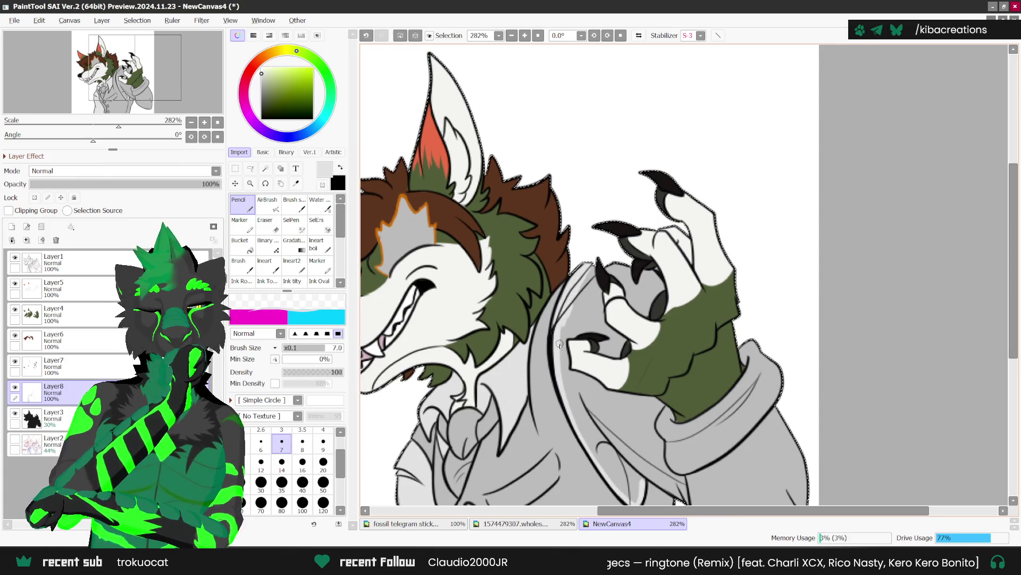
Raise the brush size to 14 and rotate the view 22.5°.
key(bracketright)
key(bracketright)
key(bracketright)
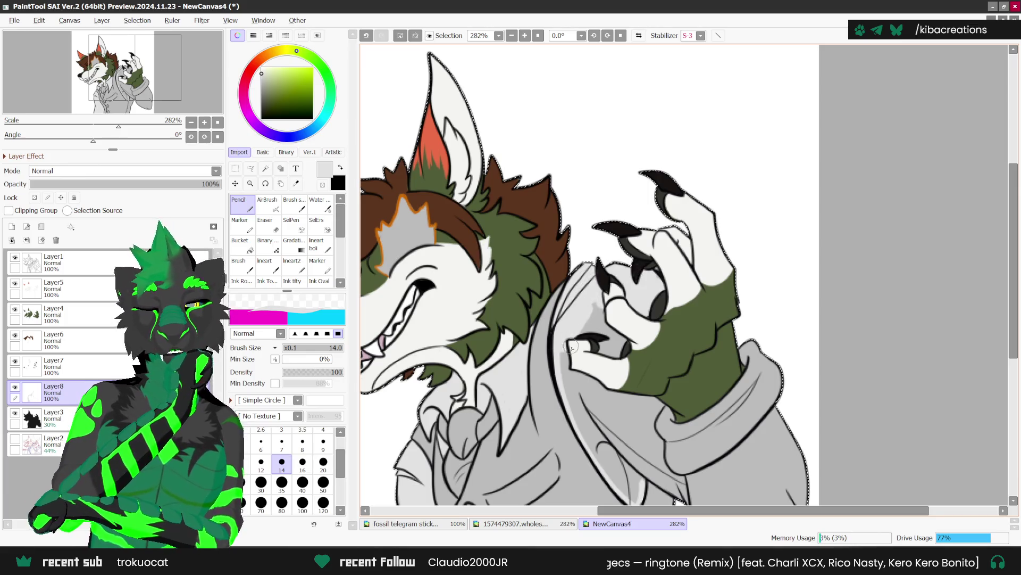
scroll(537, 310, down, 2)
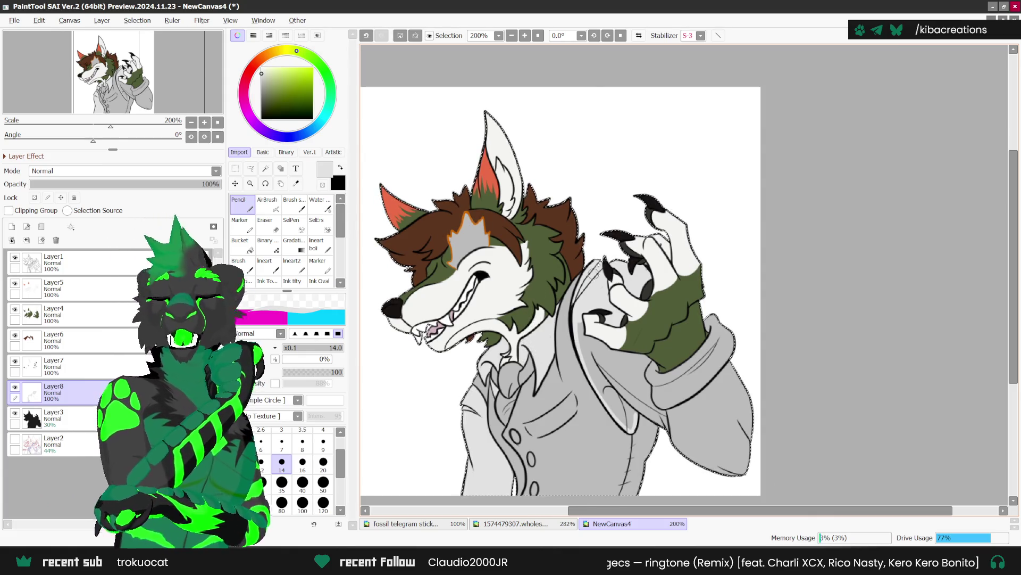
click(608, 36)
scroll(574, 319, up, 1)
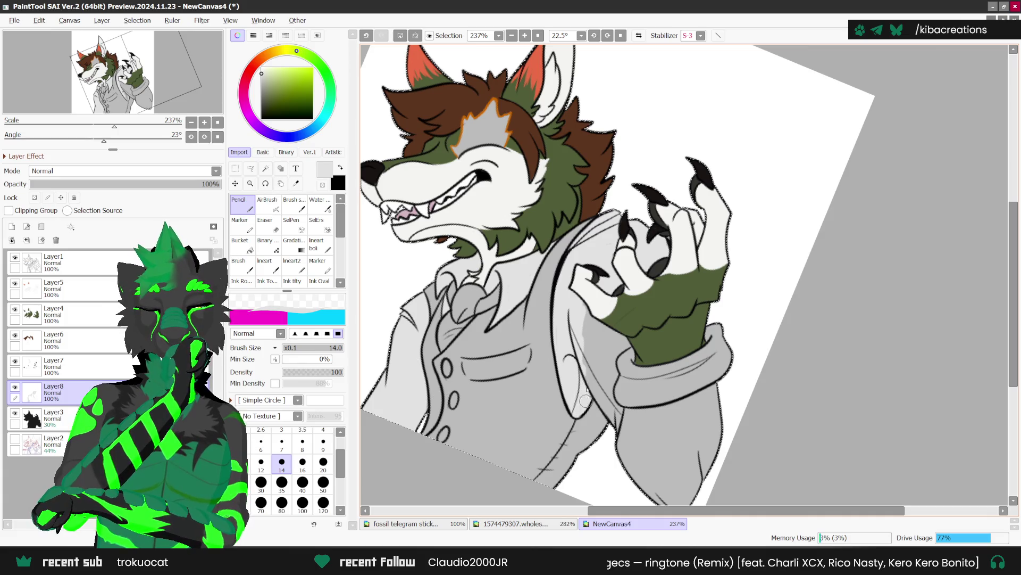
Shade along the jacket lapel with the Pencil, then pan out to see the whole canvas.
drag(587, 362, 604, 402)
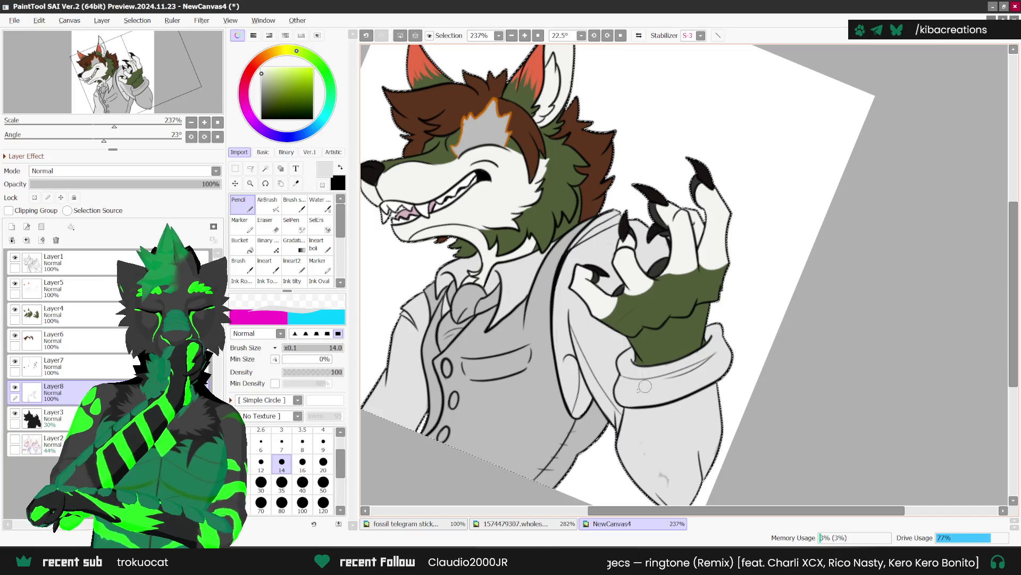
scroll(701, 362, down, 2)
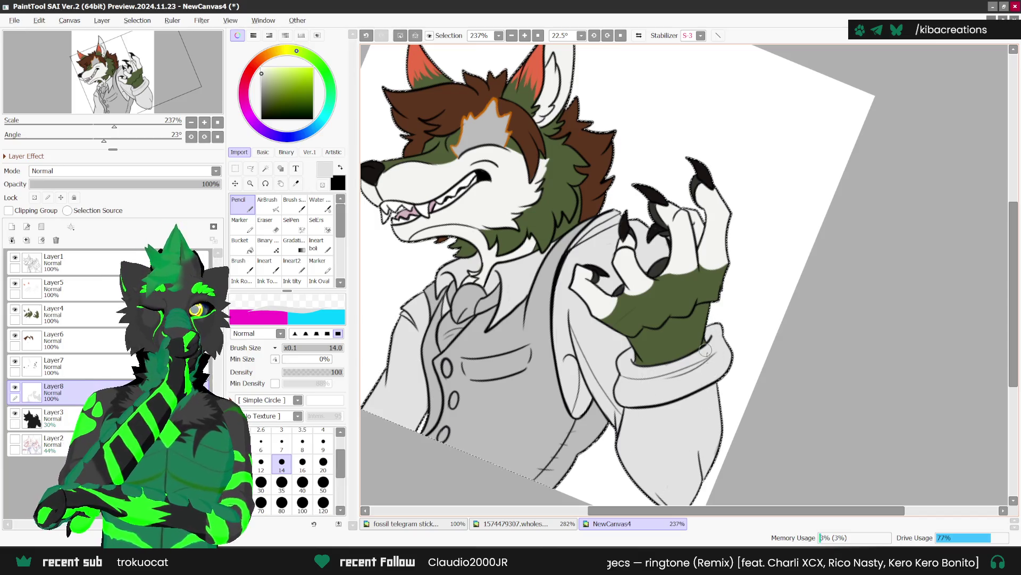
drag(778, 251, 756, 265)
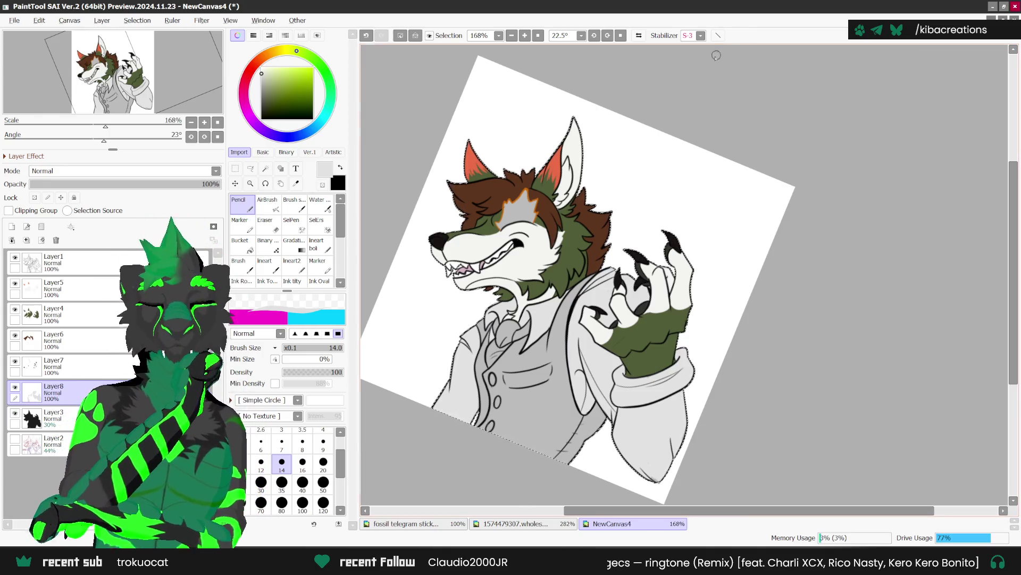
Sample the tie's dark slate blue and light blue-grey from the fossil telegram stickers file.
click(531, 523)
key(i)
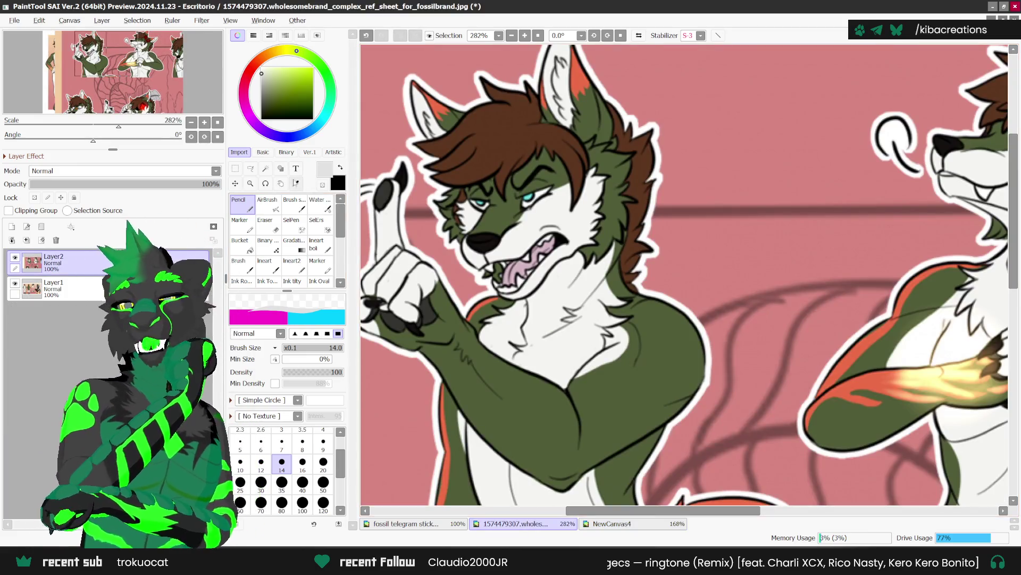
click(449, 519)
scroll(638, 367, up, 5)
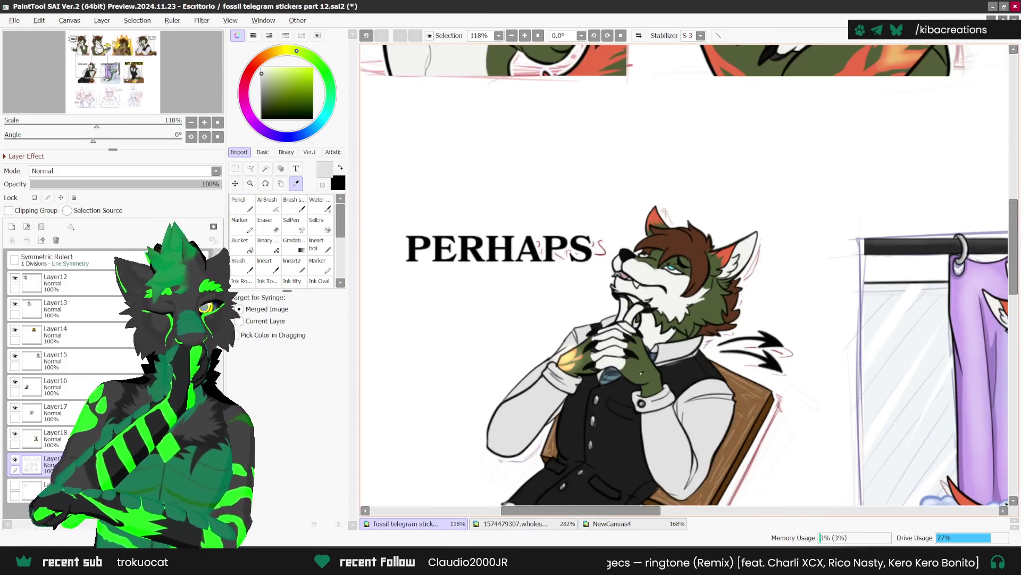
click(586, 342)
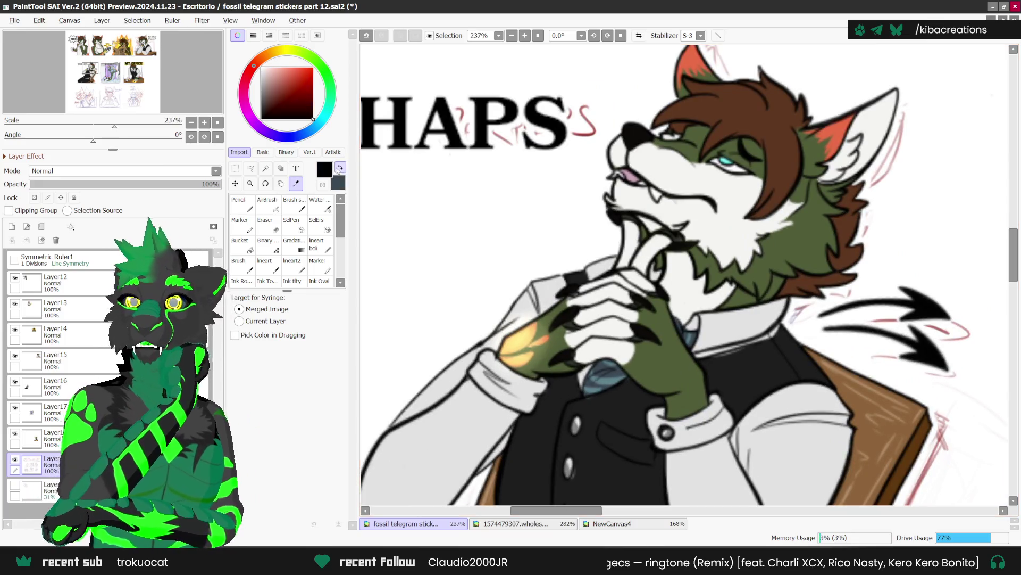
key(x)
scroll(612, 362, up, 1)
click(601, 367)
Back on NewCanvas4, put dark slate in front and add a new Layer9 for the tie.
click(621, 527)
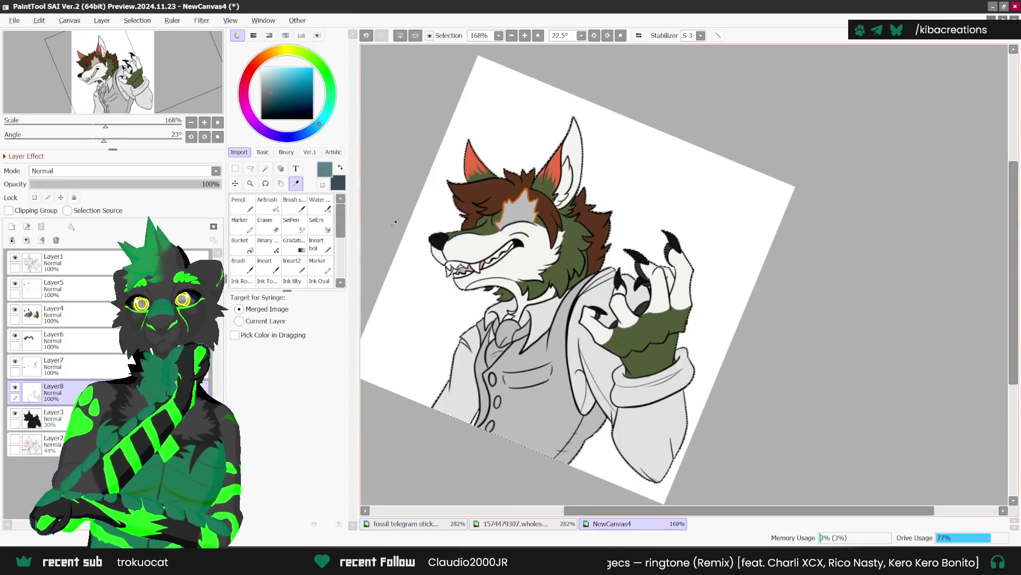
key(x)
key(n)
scroll(533, 326, up, 3)
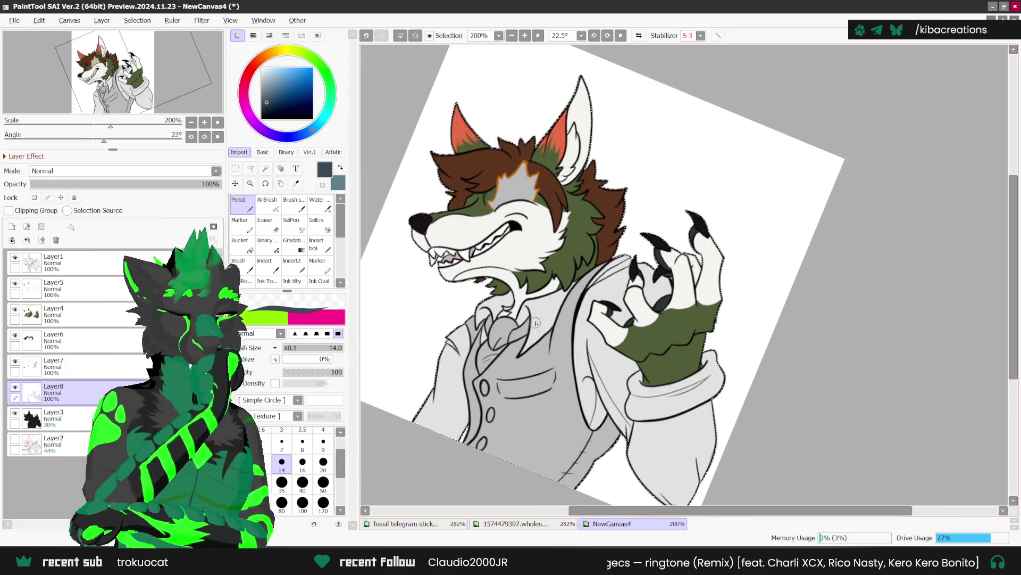
click(53, 419)
click(11, 226)
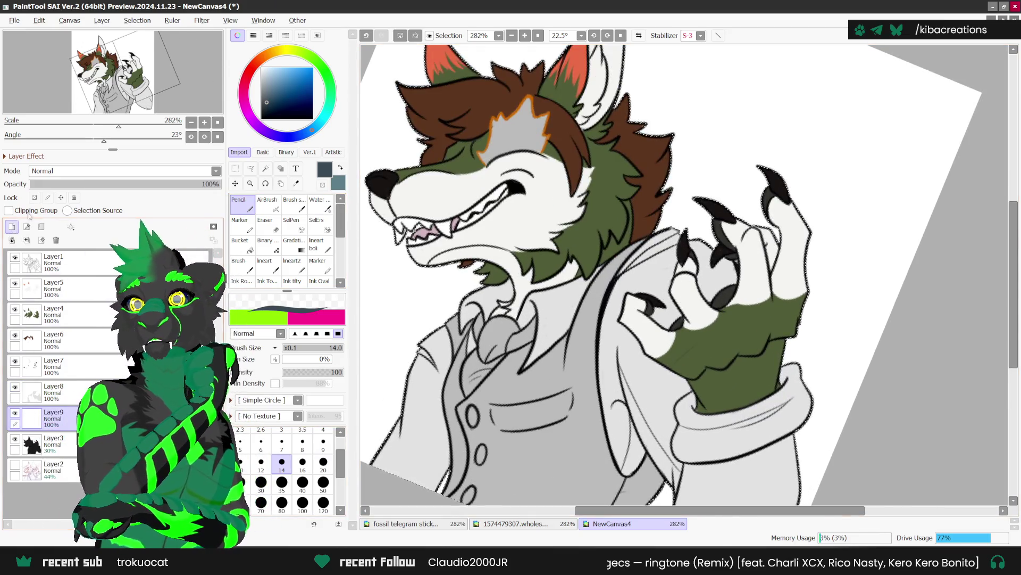
Set the Pencil to size 7 and fill the tie dark slate blue.
click(281, 441)
scroll(488, 326, up, 1)
scroll(488, 327, up, 1)
mouse_move(482, 304)
mouse_down()
mouse_move(483, 346)
mouse_move(463, 410)
mouse_move(510, 354)
mouse_move(460, 408)
mouse_move(476, 359)
mouse_move(532, 316)
mouse_move(505, 351)
mouse_move(501, 315)
mouse_move(496, 338)
mouse_up()
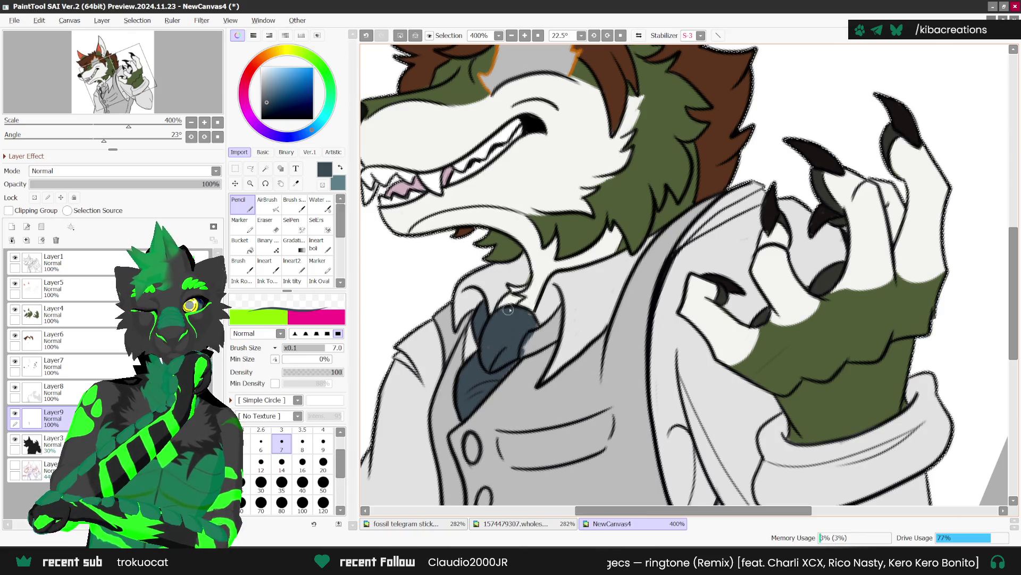
mouse_move(529, 345)
mouse_down()
mouse_move(558, 314)
mouse_move(526, 349)
mouse_move(554, 338)
mouse_up()
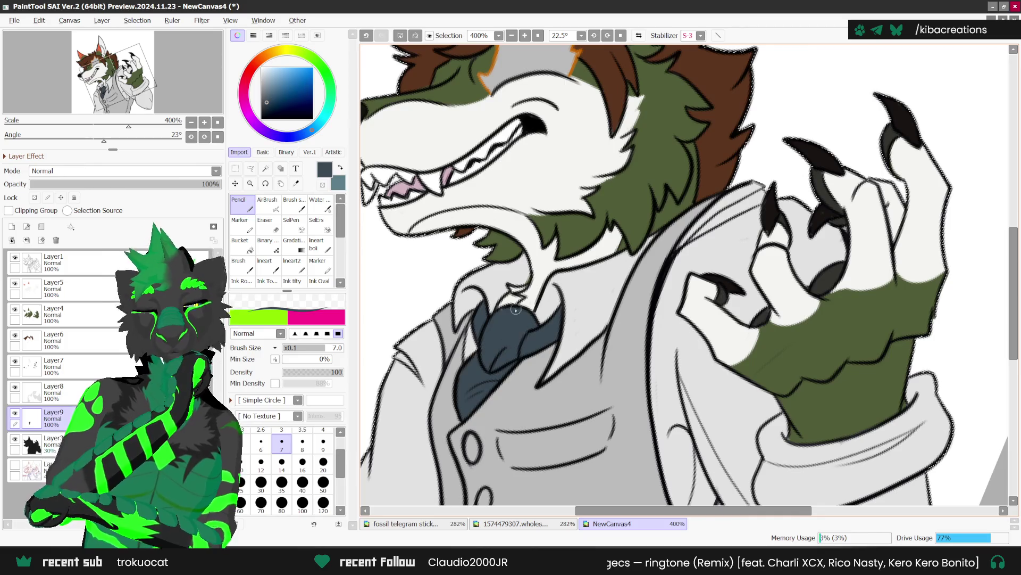
Paint light blue-grey diagonal stripes across the tie, redoing one stray stripe.
key(x)
drag(461, 388, 506, 376)
key(ctrl+z)
mouse_move(455, 398)
mouse_down()
mouse_move(500, 379)
mouse_move(462, 394)
mouse_move(466, 414)
mouse_move(495, 340)
mouse_move(508, 362)
mouse_move(522, 313)
mouse_move(542, 343)
mouse_move(565, 311)
mouse_up()
scroll(480, 310, down, 5)
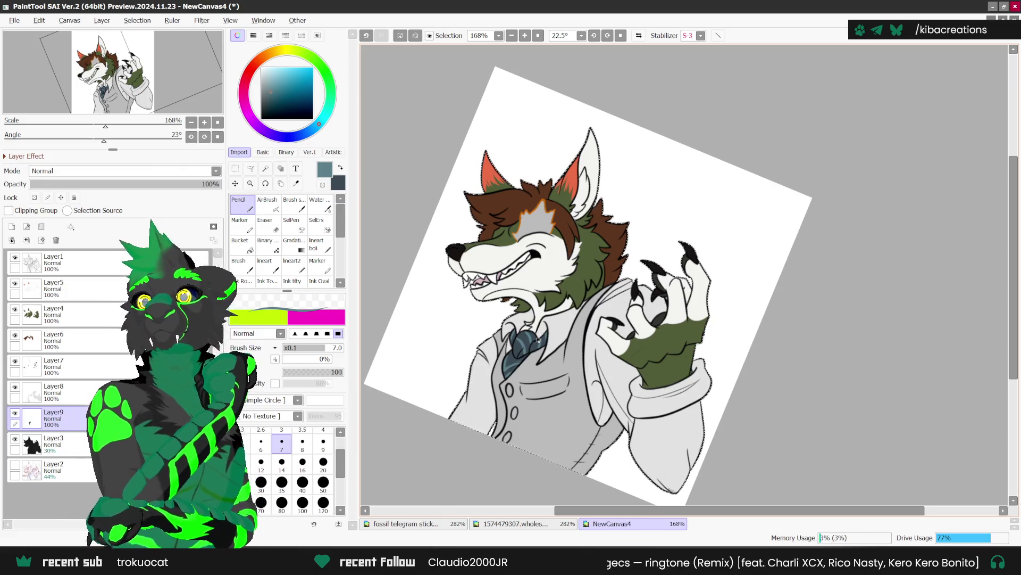
scroll(540, 339, up, 2)
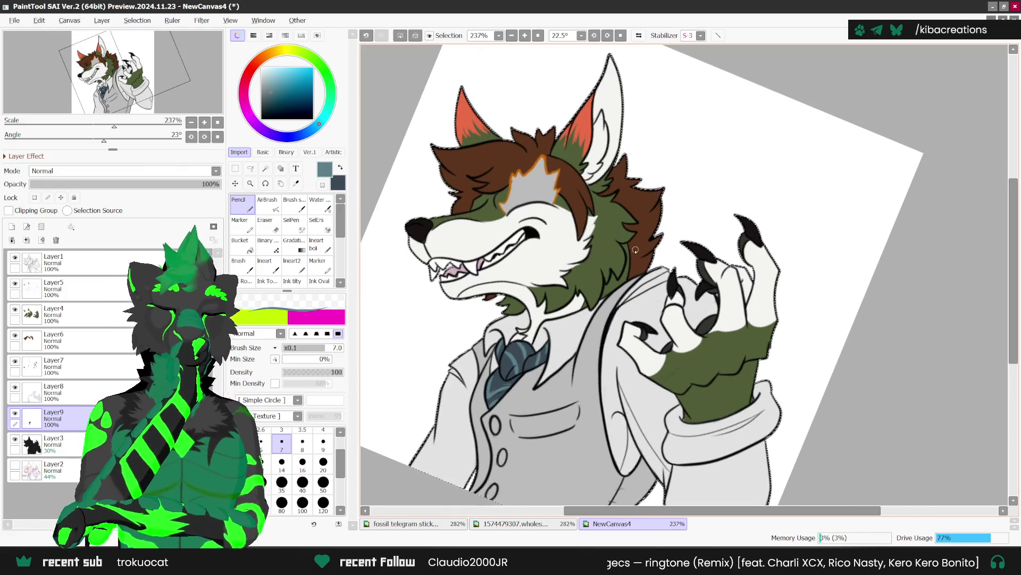
scroll(550, 301, down, 1)
click(404, 523)
Sample a light grey from the sticker's shirt and return to NewCanvas4.
key(alt)
scroll(563, 437, up, 2)
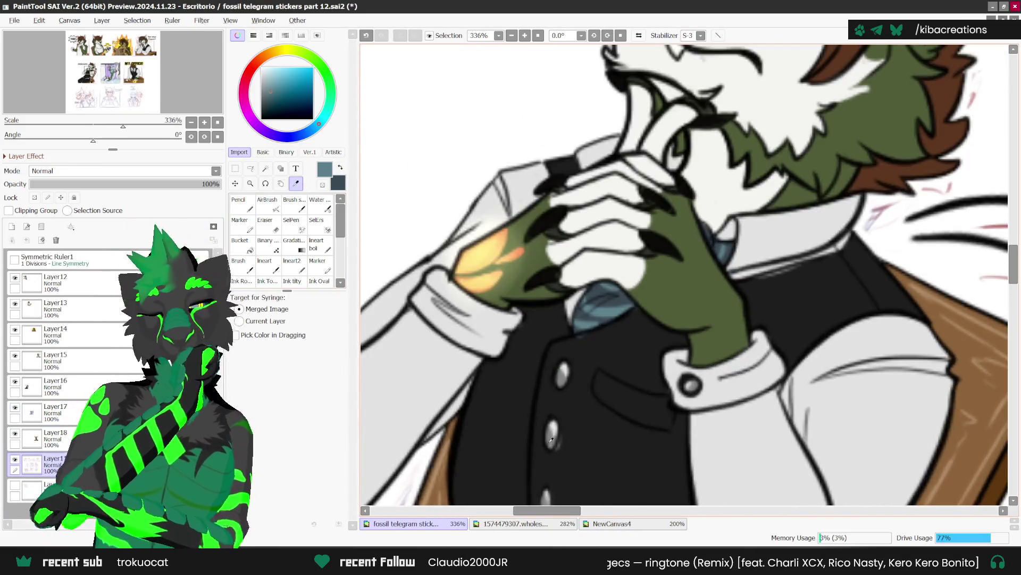
key(x)
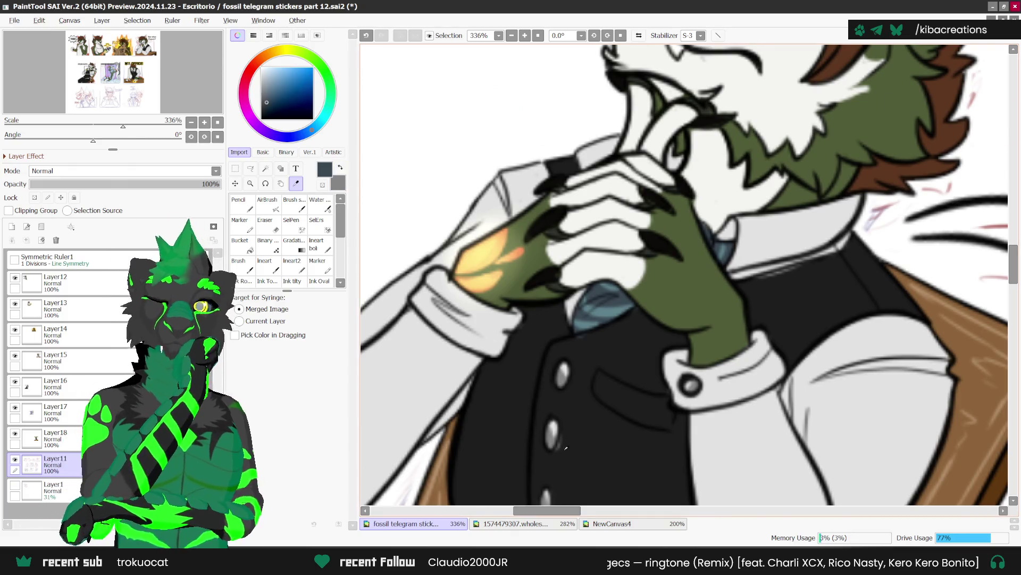
scroll(553, 422, up, 1)
click(553, 421)
click(633, 523)
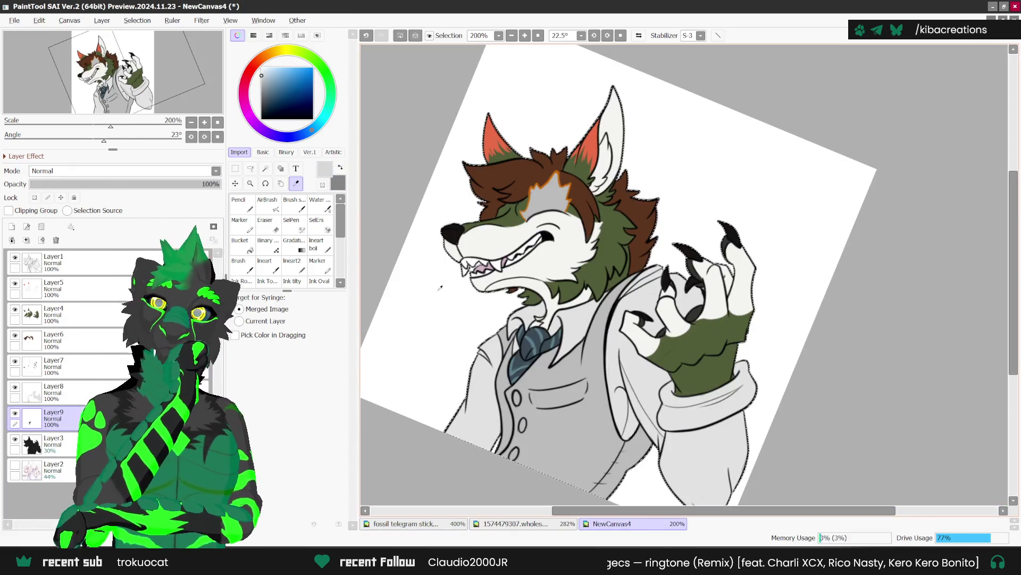
Make light grey the working colour for the Pencil in the wolf drawing.
click(340, 167)
key(n)
scroll(519, 409, up, 3)
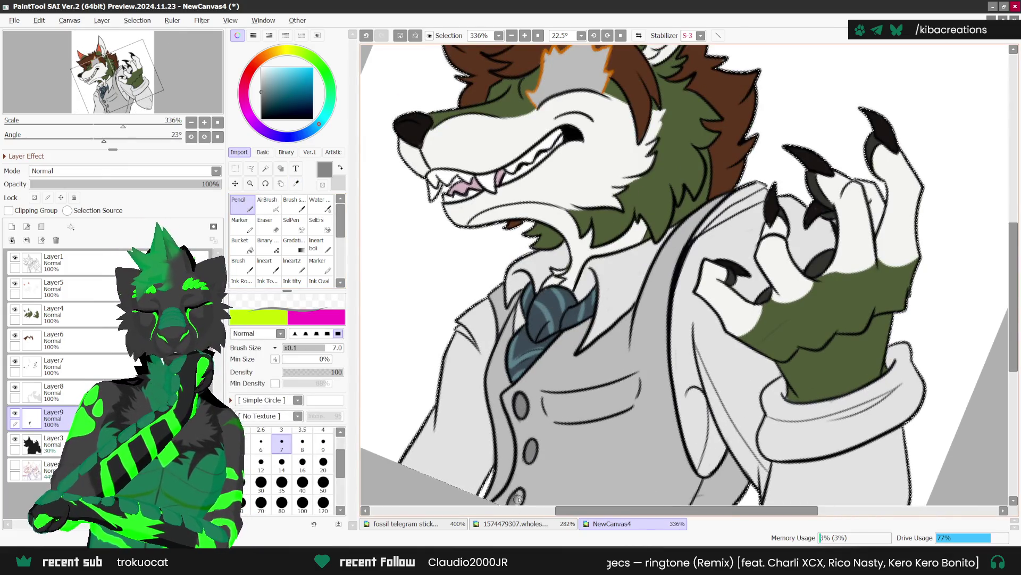
scroll(520, 493, down, 2)
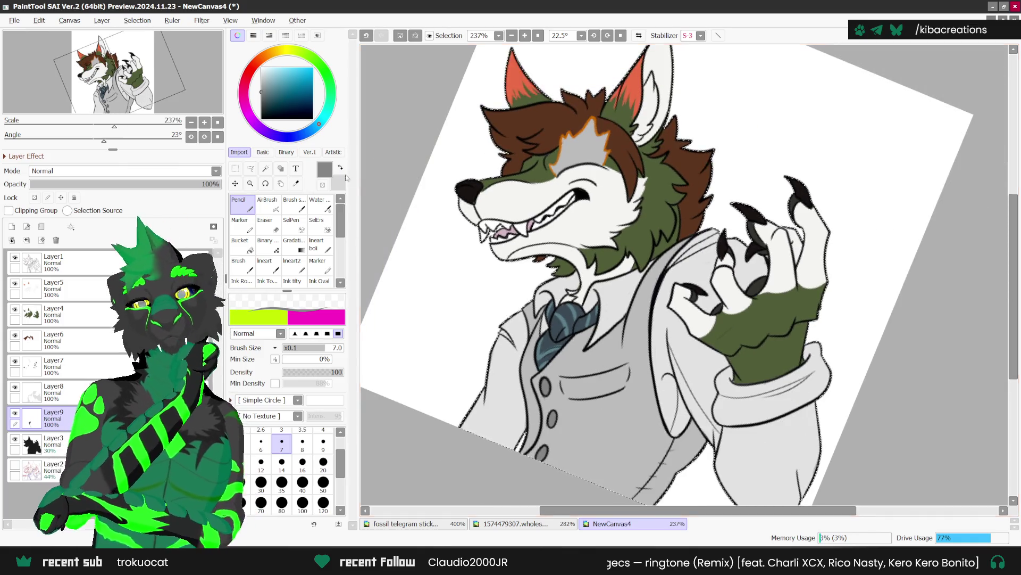
key(x)
scroll(532, 318, up, 1)
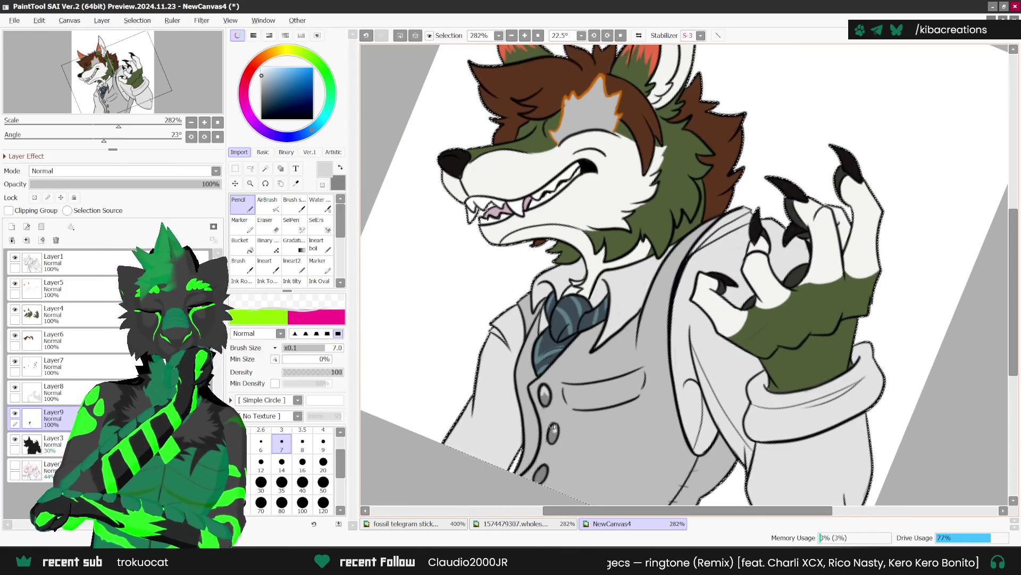
scroll(544, 468, down, 2)
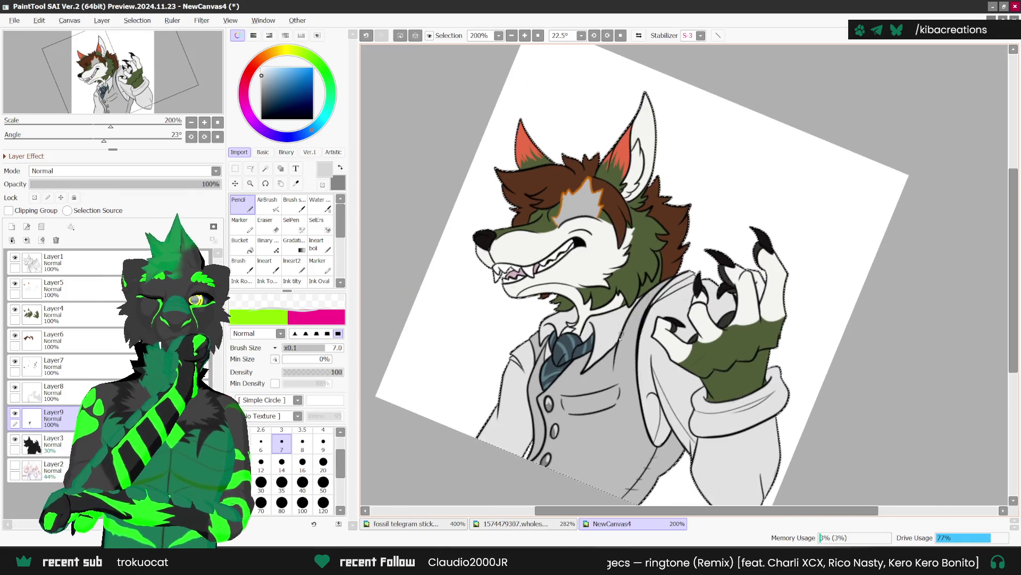
Sample the fire's orange and yellow from the fossil telegram sticker sheet.
click(405, 524)
scroll(498, 433, down, 3)
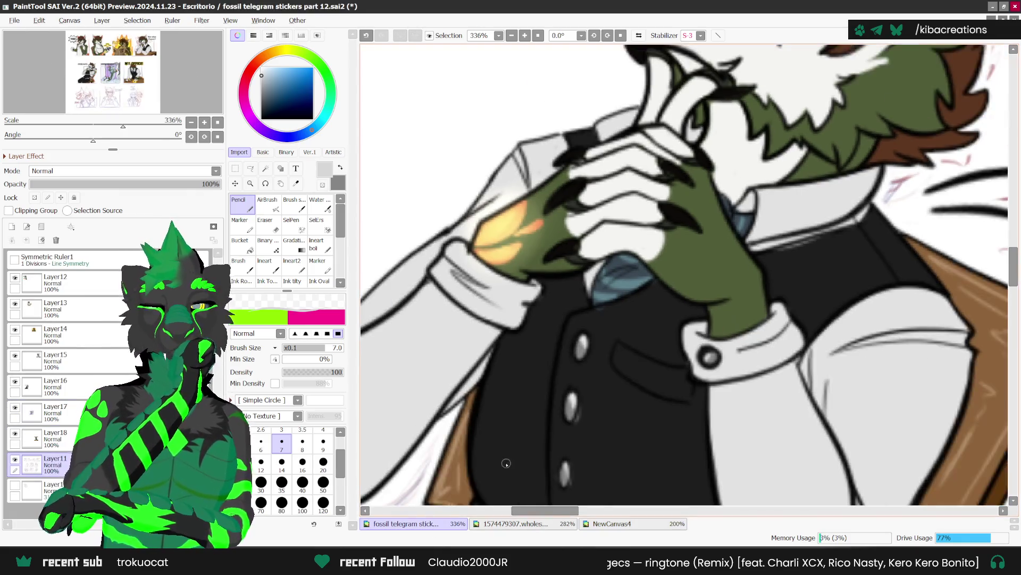
scroll(498, 434, down, 5)
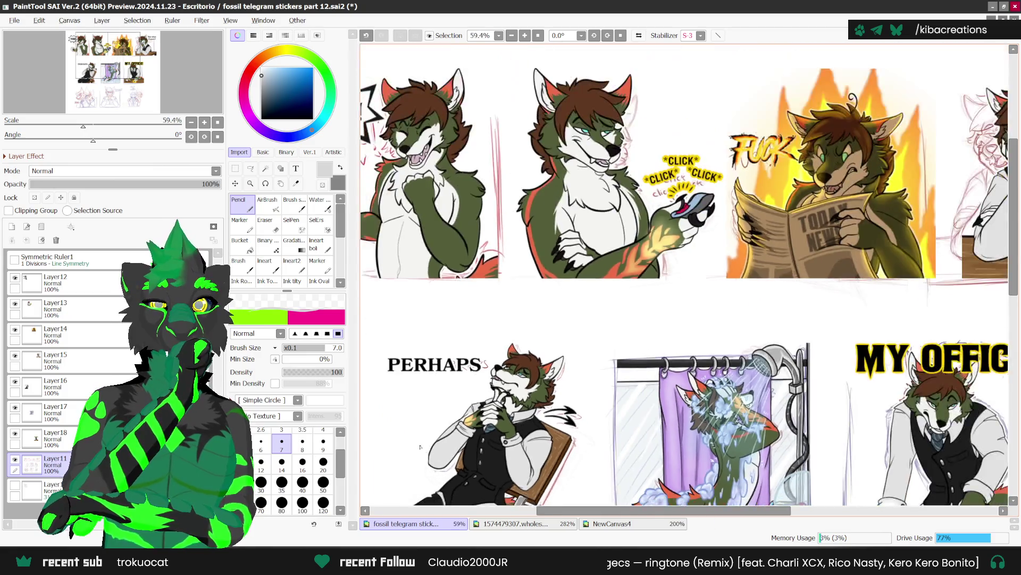
scroll(747, 308, up, 4)
key(alt)
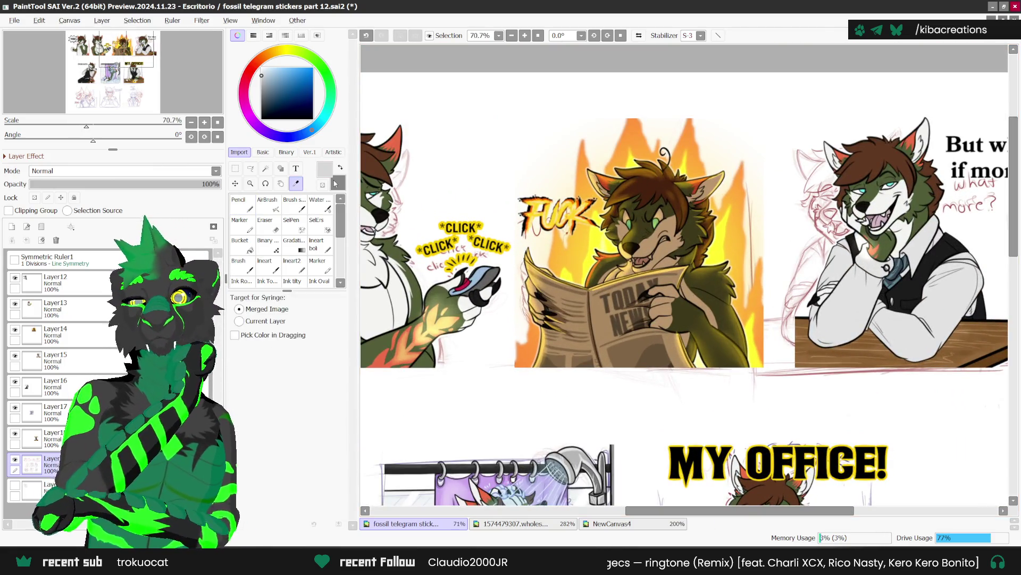
click(519, 347)
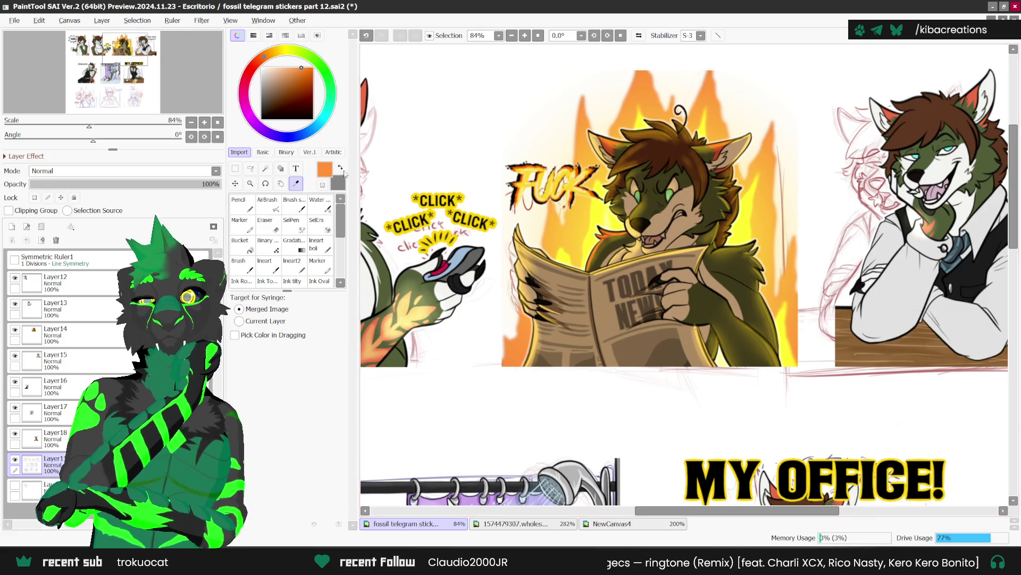
key(x)
click(597, 217)
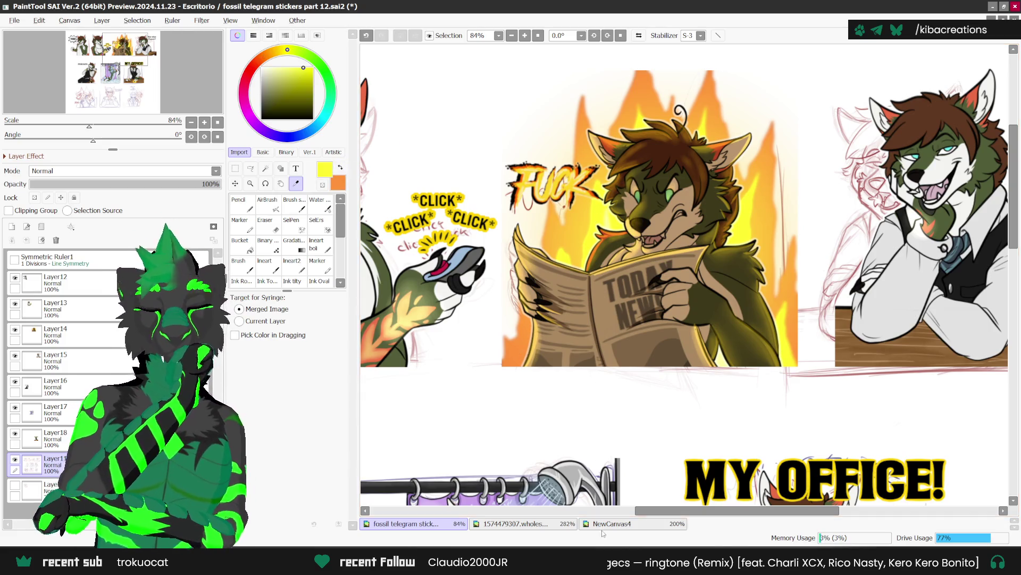
Back in NewCanvas4, shift the sampled yellow to a warmer, brighter shade.
key(ctrl+Tab)
click(341, 170)
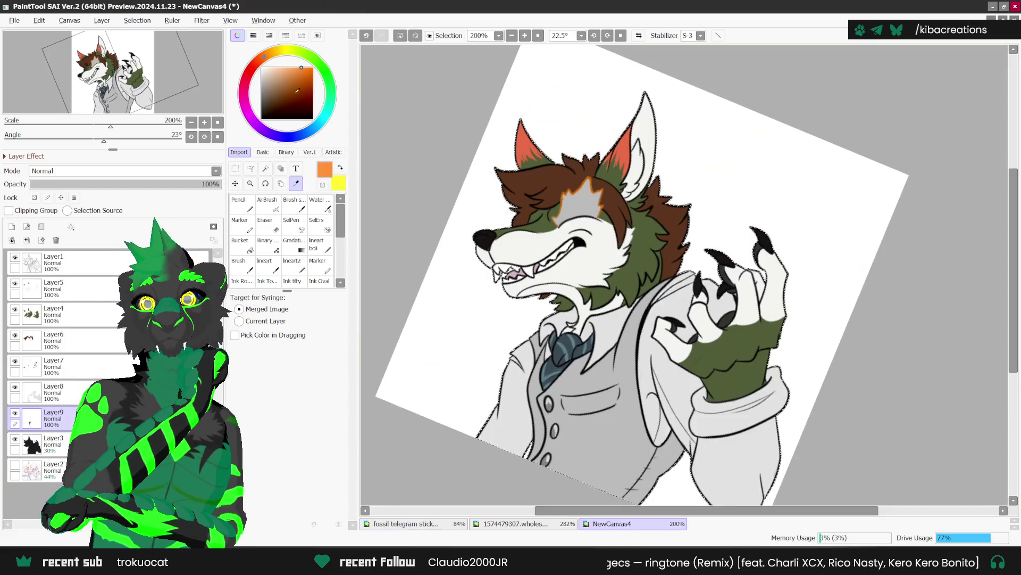
click(341, 169)
click(310, 74)
click(310, 69)
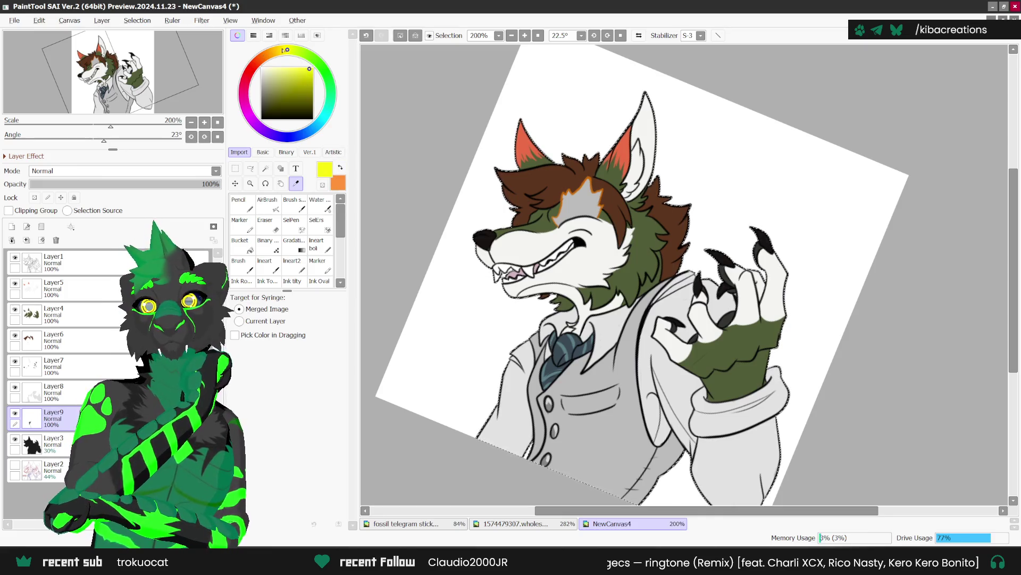
click(282, 50)
Add a new empty layer, Layer10, and make orange the working colour.
click(11, 226)
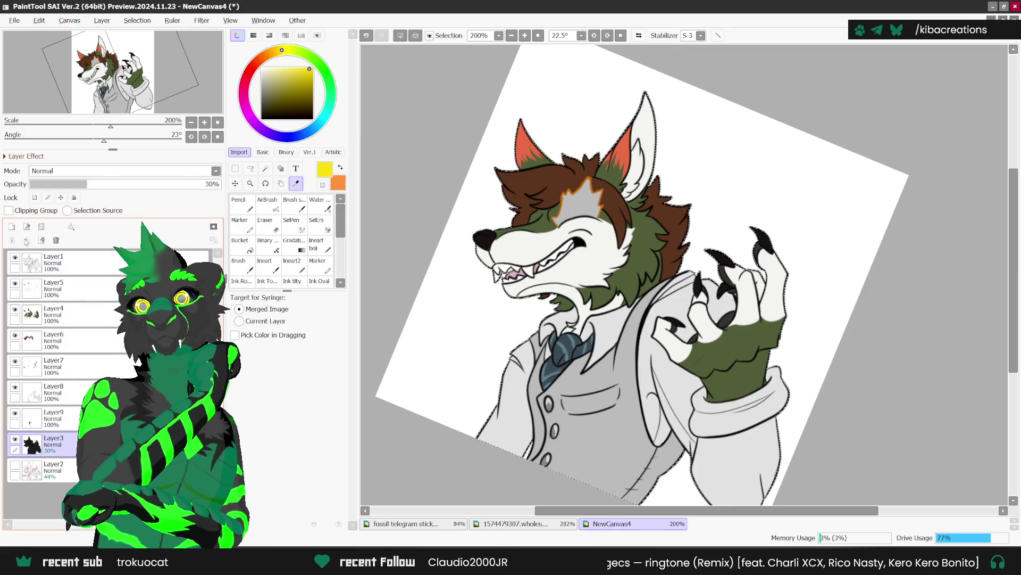
click(341, 169)
click(239, 204)
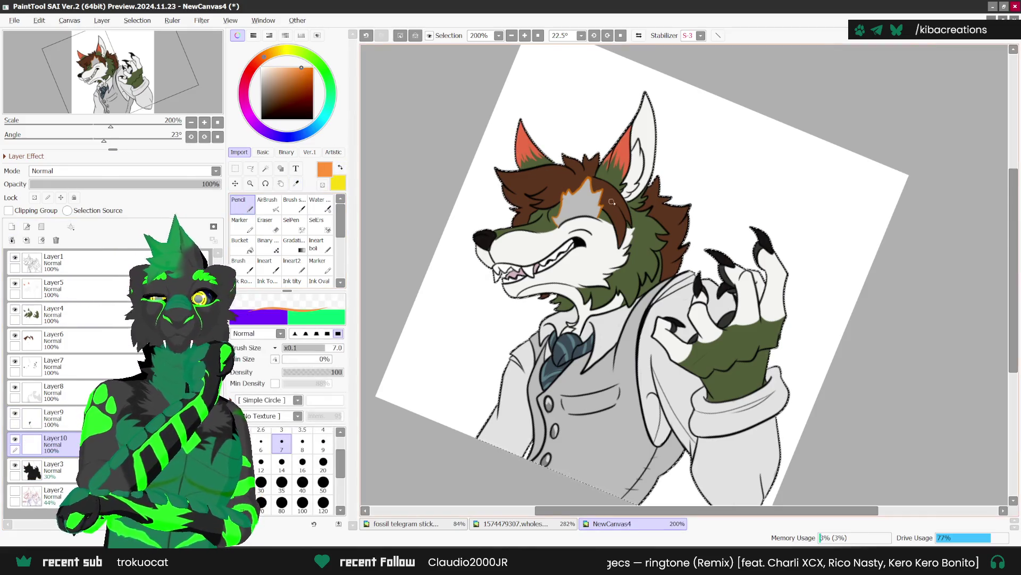
Fill the forehead patch orange and paint yellow flames inside it.
scroll(593, 218, up, 3)
mouse_move(598, 192)
mouse_down()
mouse_move(583, 213)
mouse_move(574, 181)
mouse_move(564, 225)
mouse_move(556, 181)
mouse_move(529, 239)
mouse_move(518, 233)
mouse_up()
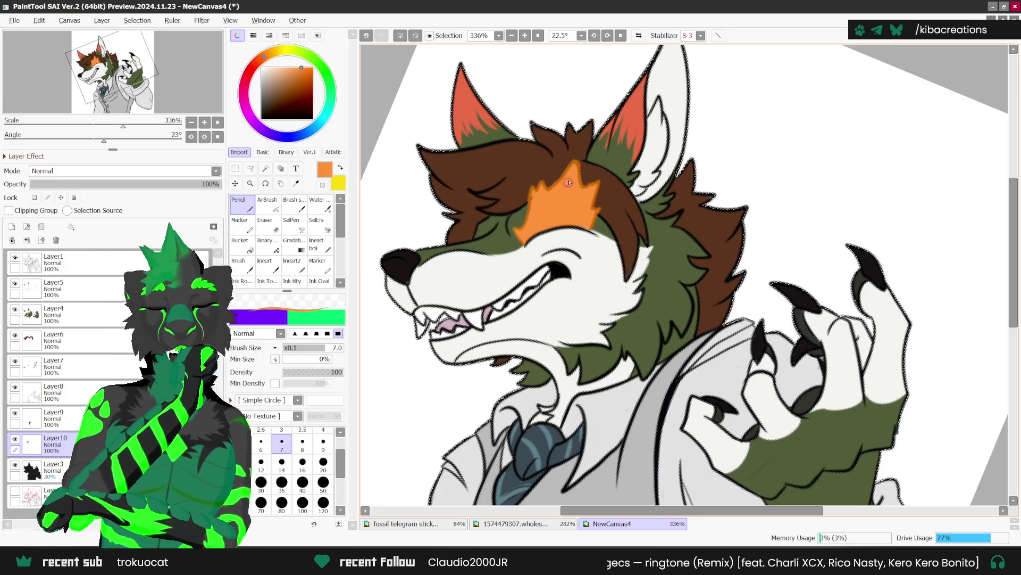
key(x)
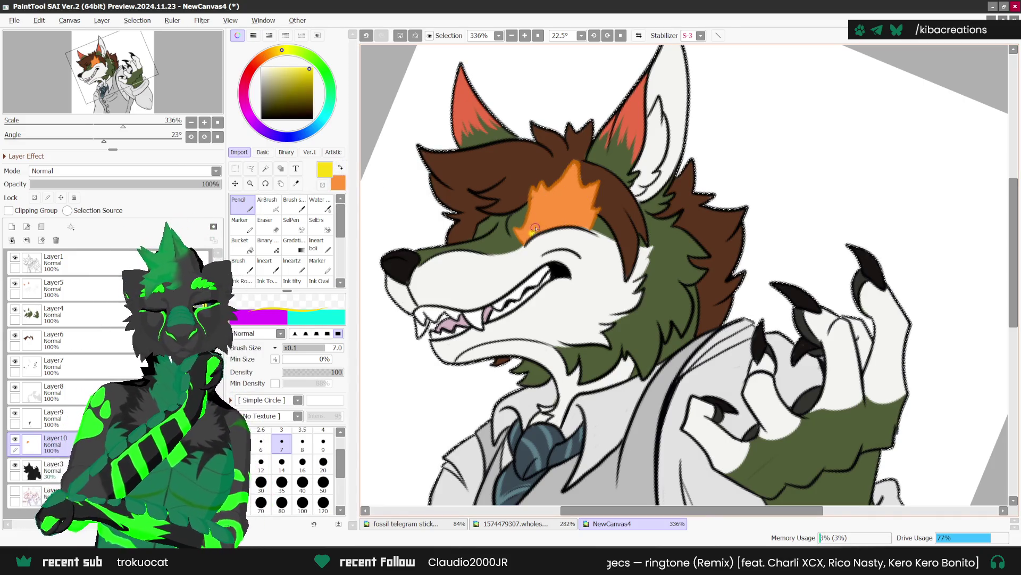
drag(534, 232, 544, 208)
key(ctrl+z)
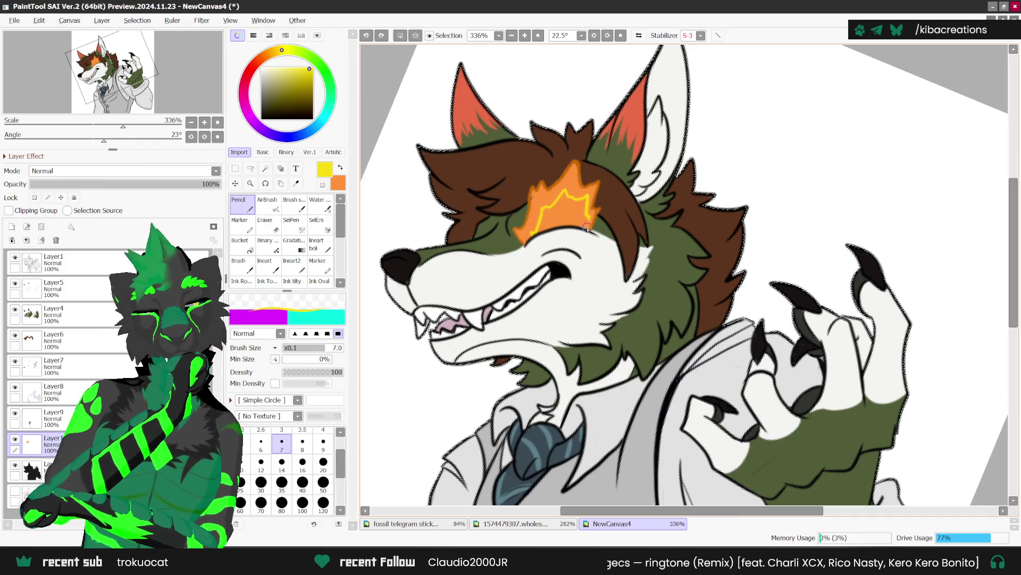
mouse_move(568, 197)
mouse_down()
mouse_move(540, 209)
mouse_move(528, 237)
mouse_move(540, 210)
mouse_move(567, 200)
mouse_move(582, 223)
mouse_move(547, 236)
mouse_up()
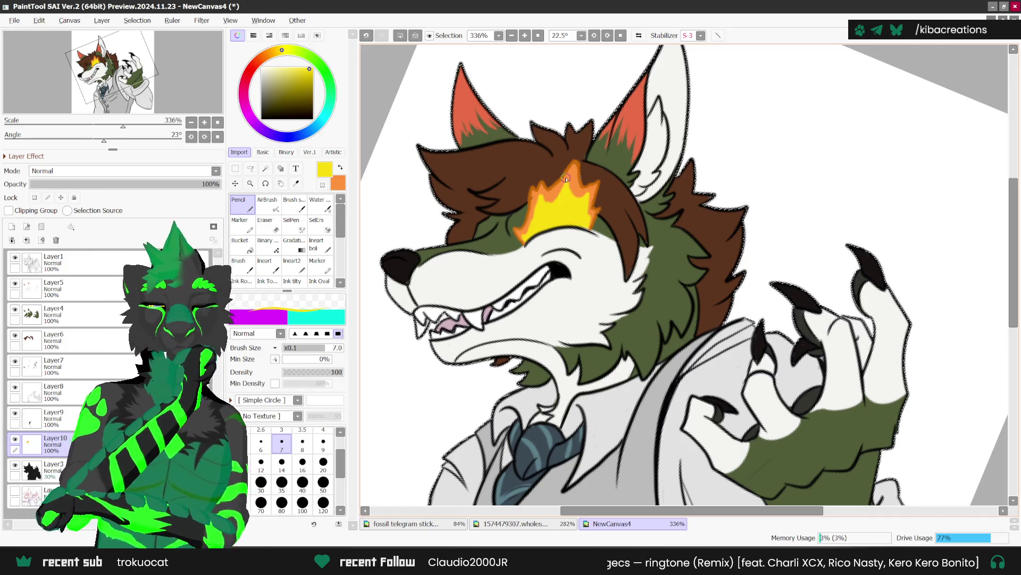
Add a pale yellow highlight to the flame, then select Layer3.
click(275, 67)
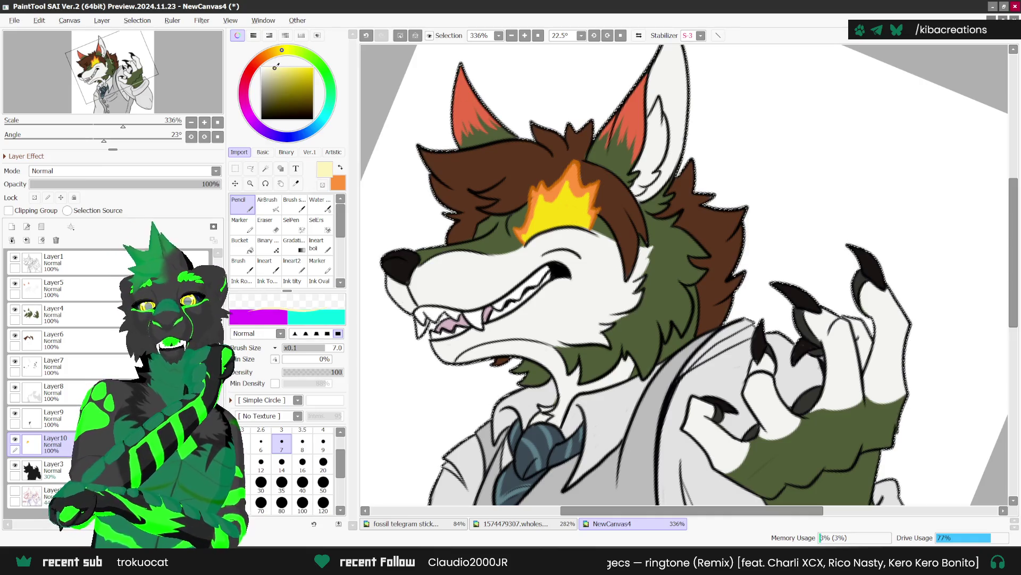
scroll(541, 221, up, 1)
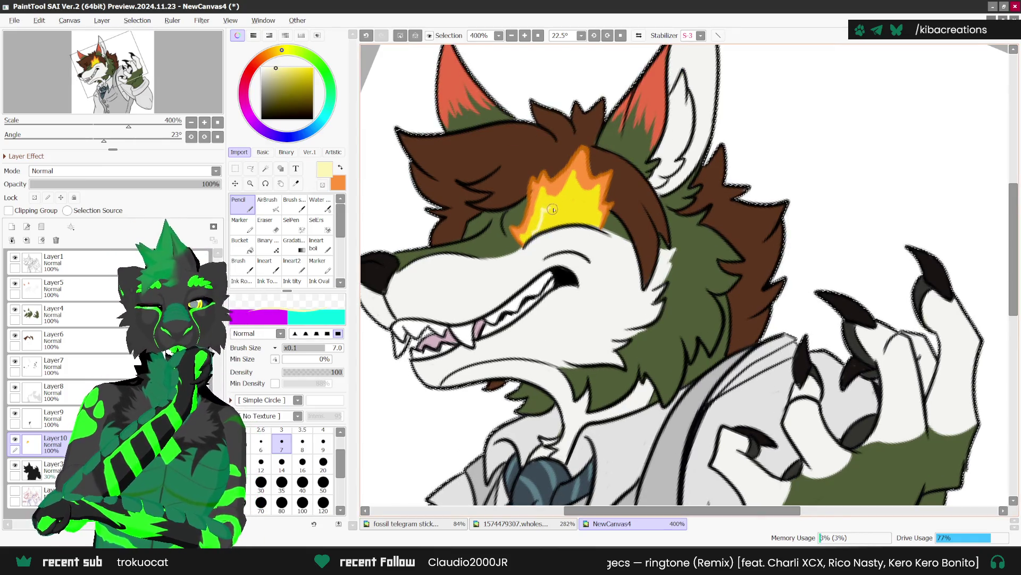
key(ctrl+z)
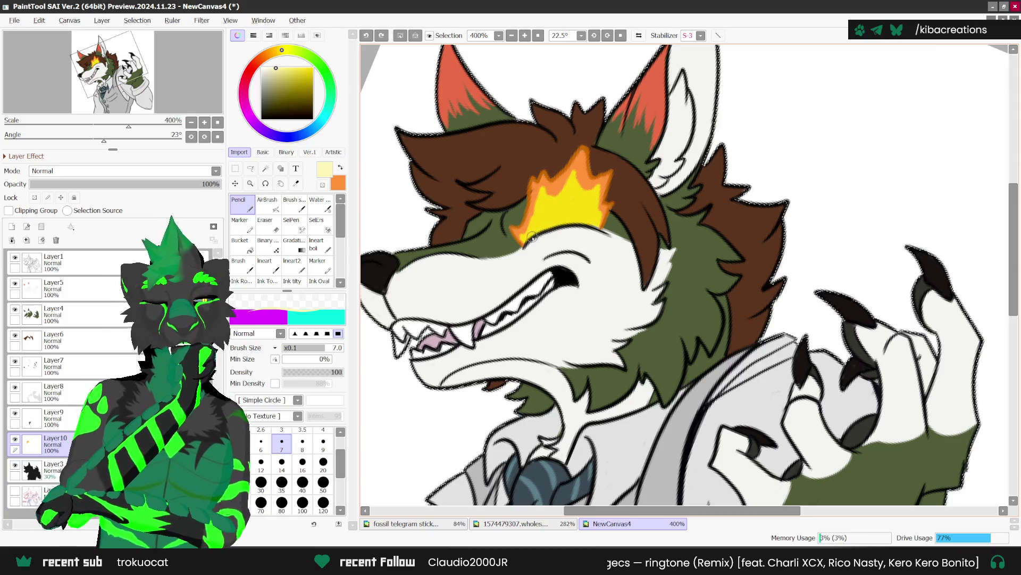
mouse_move(591, 200)
mouse_down()
mouse_move(591, 215)
mouse_move(547, 214)
mouse_move(589, 221)
mouse_up()
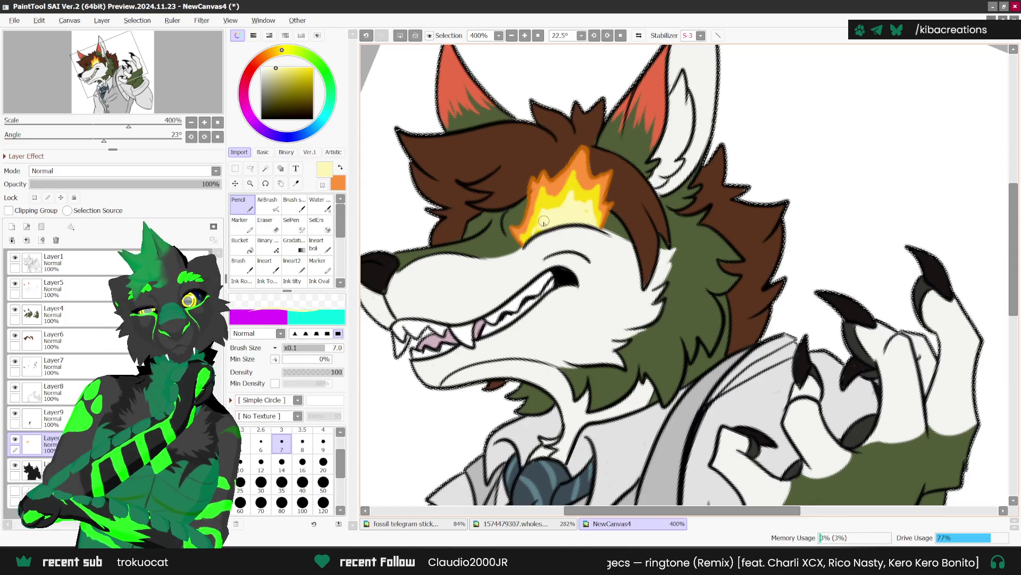
scroll(734, 234, down, 3)
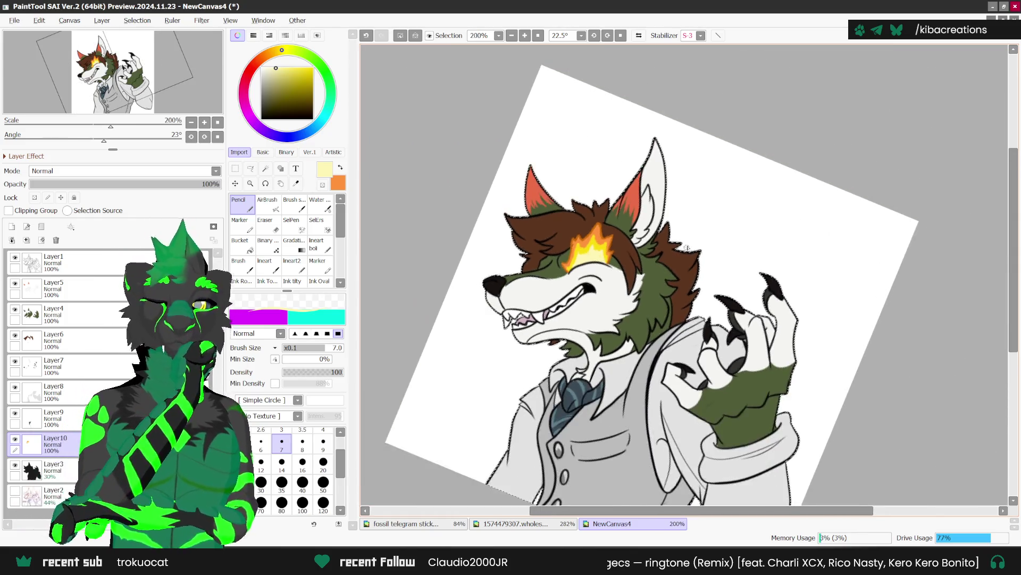
click(53, 466)
Raise Layer3's opacity to 100% for a solid black vest and reset canvas rotation.
drag(87, 184, 222, 185)
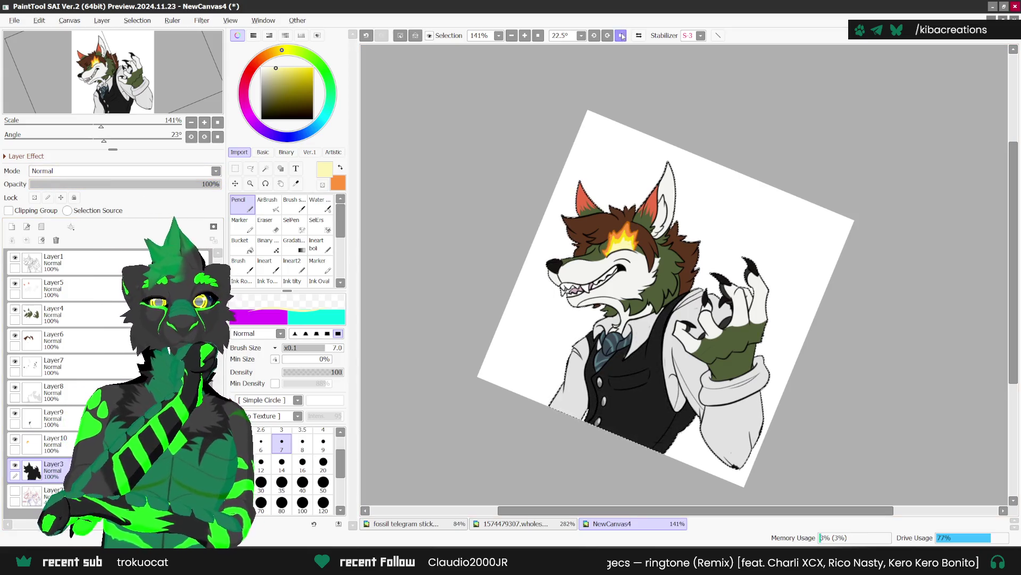
key(Home)
scroll(536, 141, up, 1)
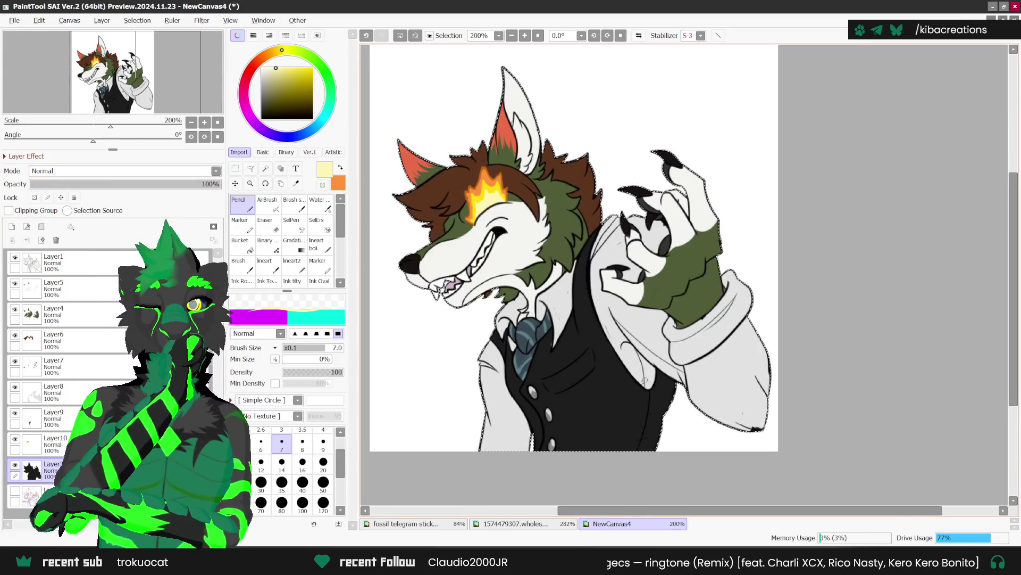
Sample the shirt's light grey and check the drawing with Pencil and Eraser while zooming.
click(296, 183)
scroll(551, 255, up, 1)
click(551, 255)
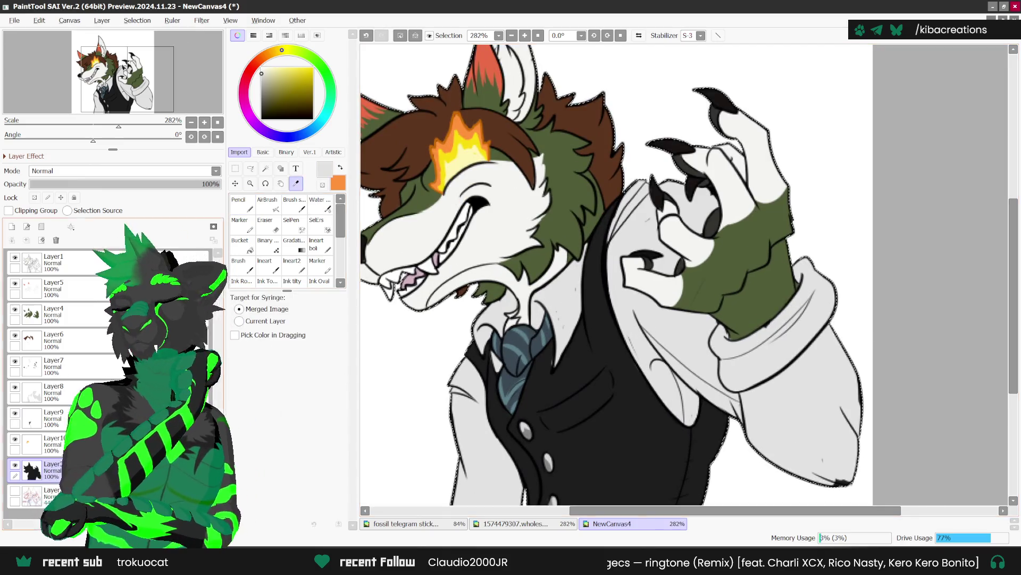
click(239, 203)
scroll(552, 334, up, 1)
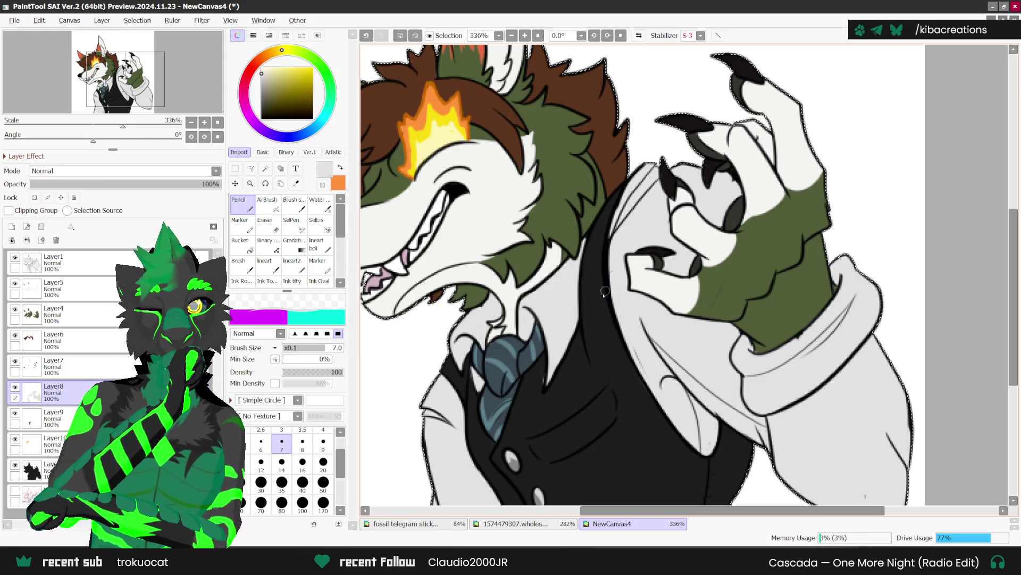
key(e)
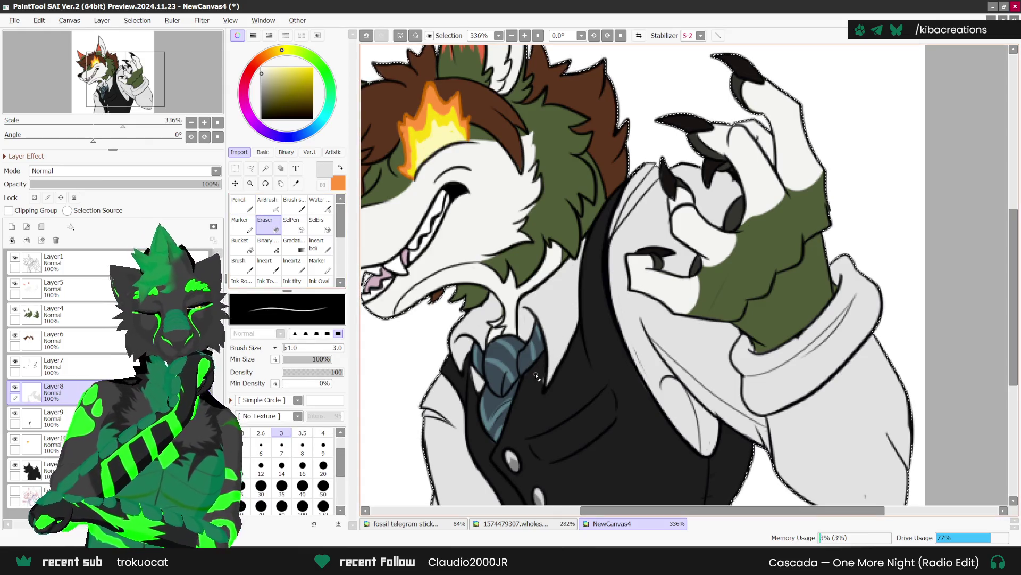
scroll(544, 375, down, 4)
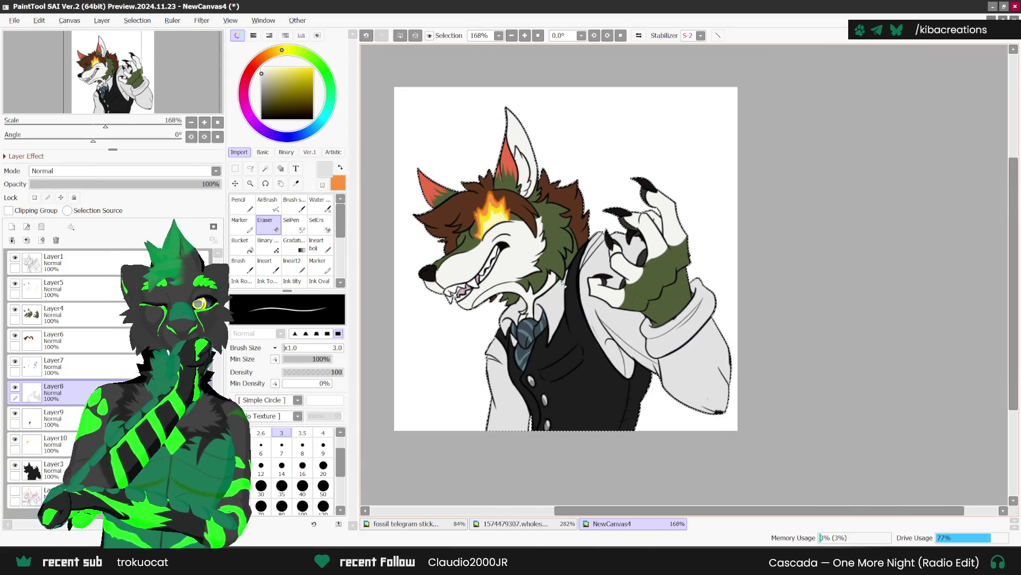
key(n)
scroll(734, 364, up, 1)
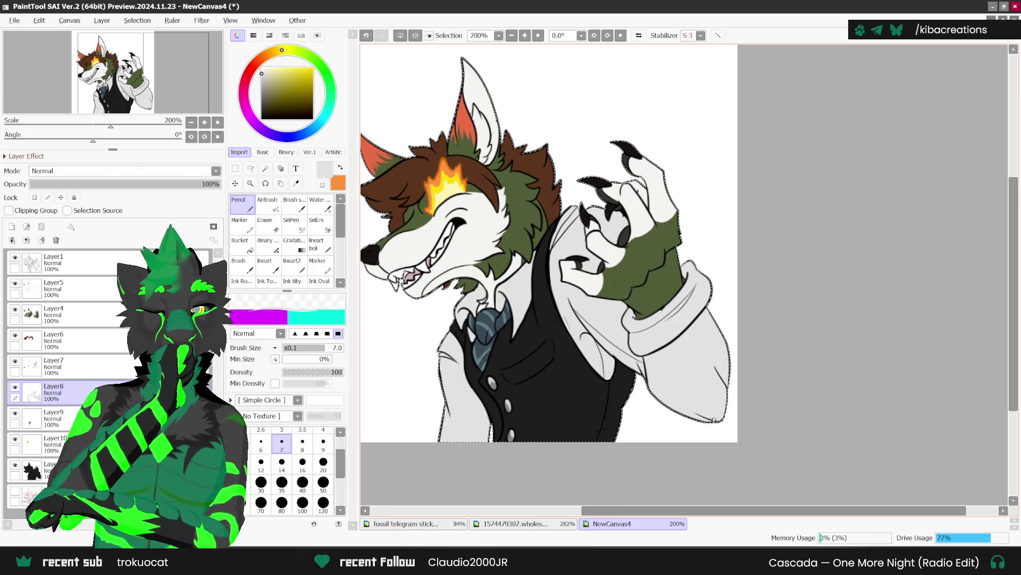
scroll(665, 309, up, 1)
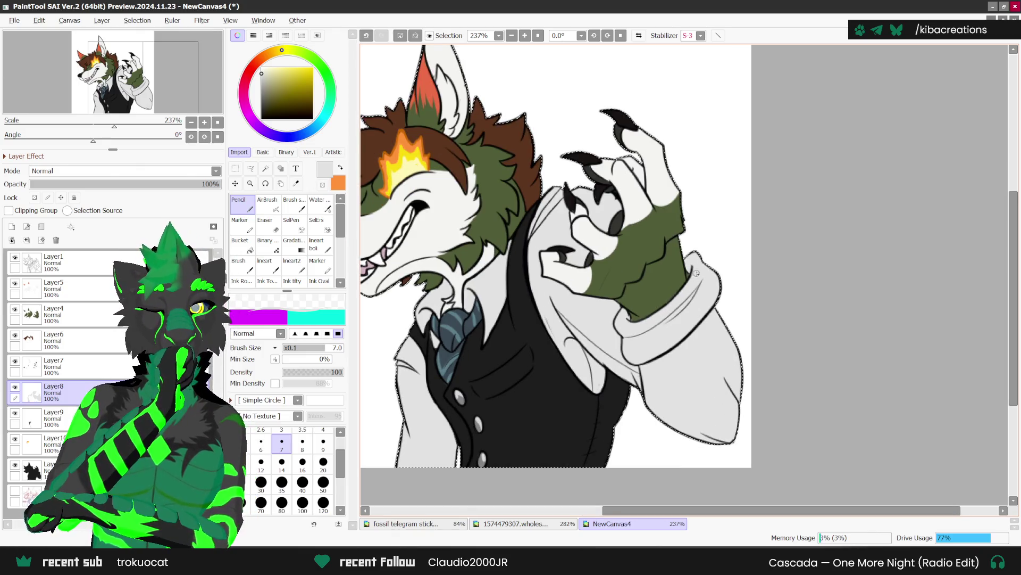
scroll(712, 268, down, 3)
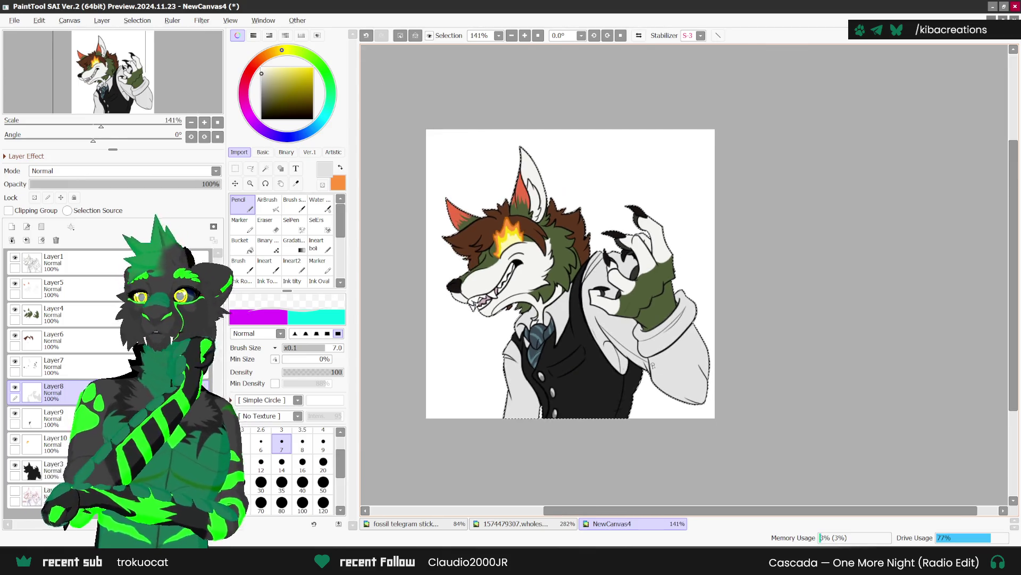
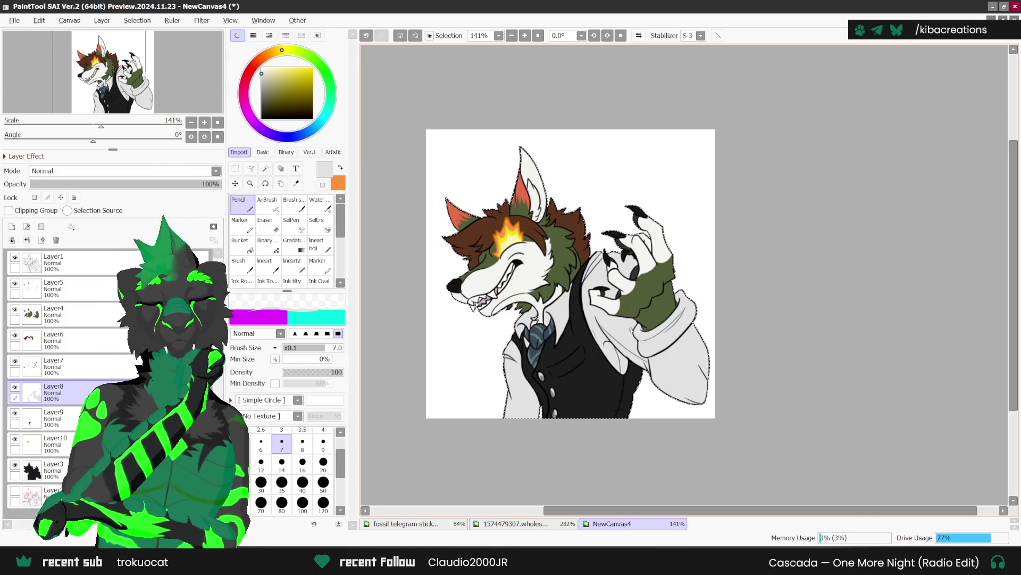
Deselect, show the sketch layer, and merge Layer1 through the artwork down into Layer3.
click(235, 168)
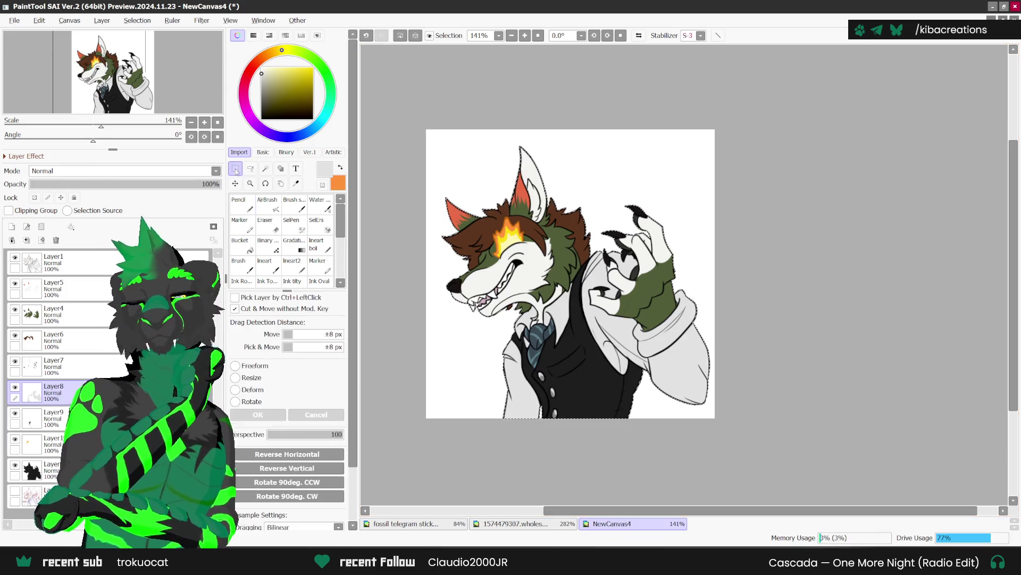
key(ctrl+d)
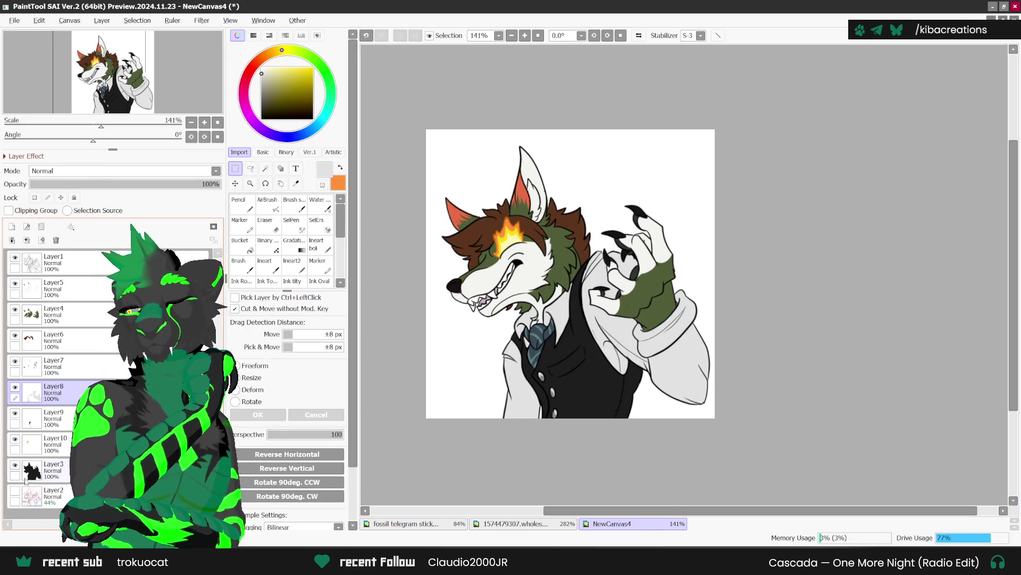
click(15, 490)
click(53, 262)
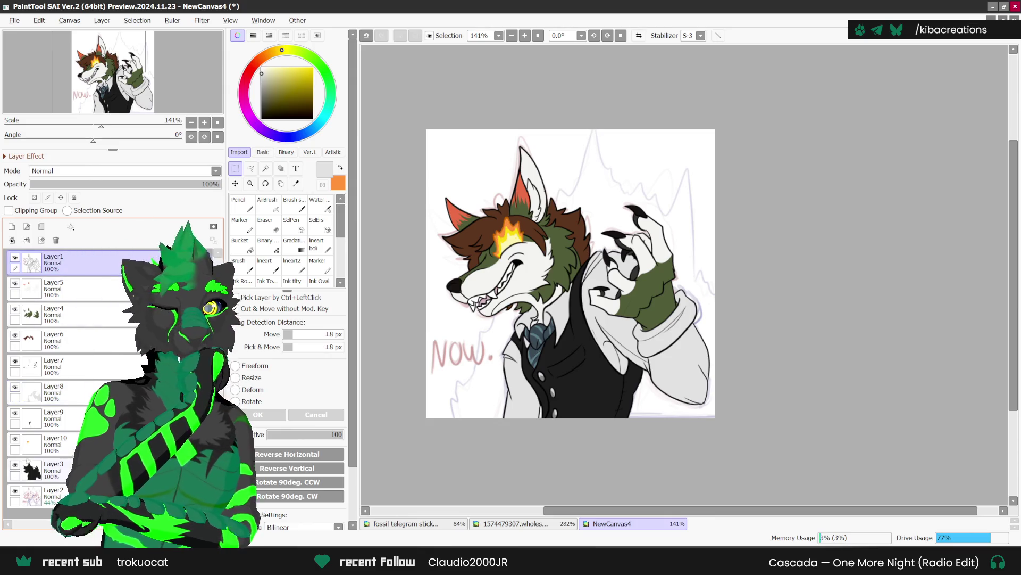
click(26, 240)
click(26, 240)
click(26, 240)
click(26, 240)
click(26, 240)
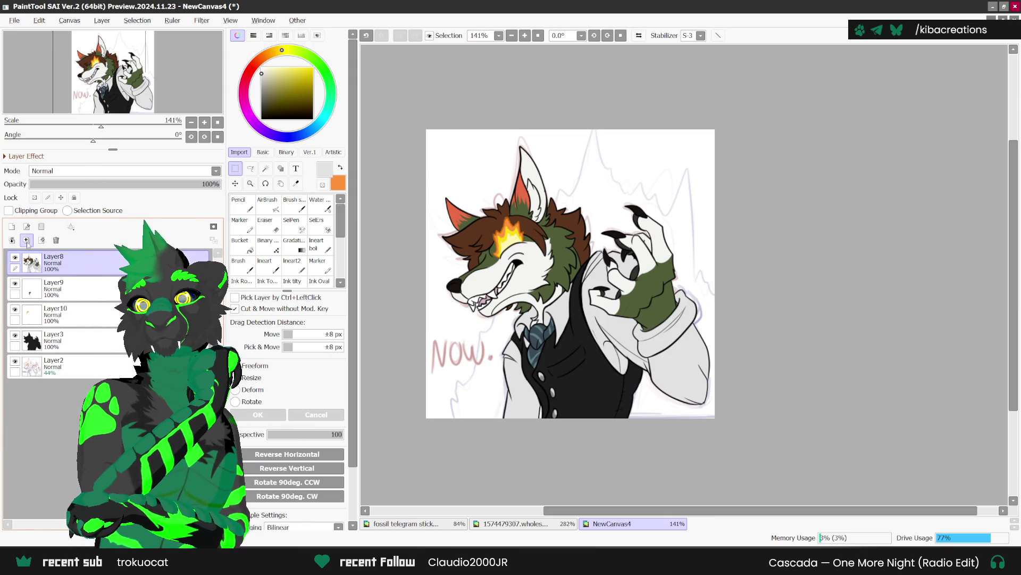
click(26, 240)
click(26, 240)
click(26, 240)
click(59, 298)
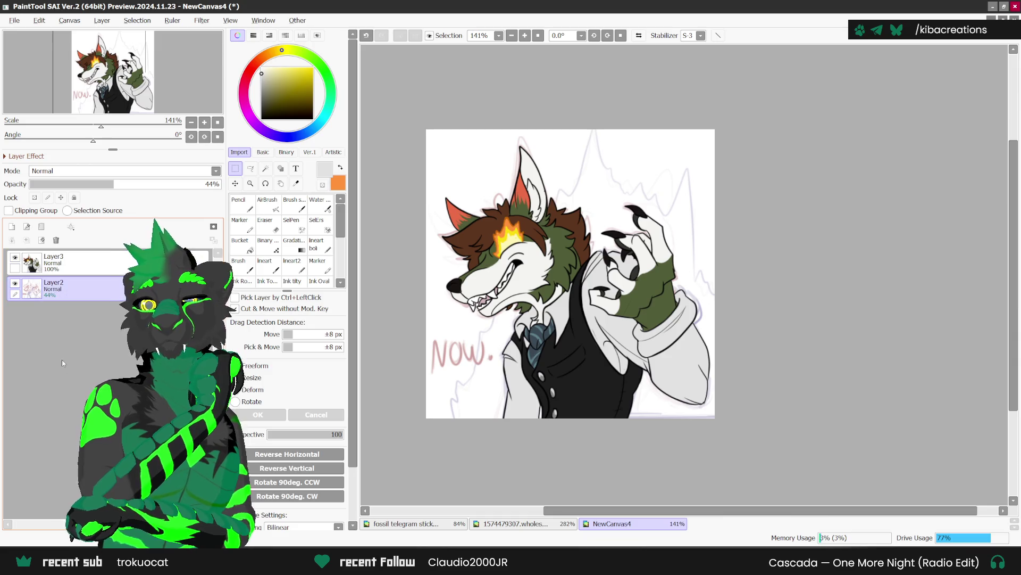
Add a blank Layer4 above the sketch, hide Layer3, and set the colour to orange.
click(11, 226)
click(53, 313)
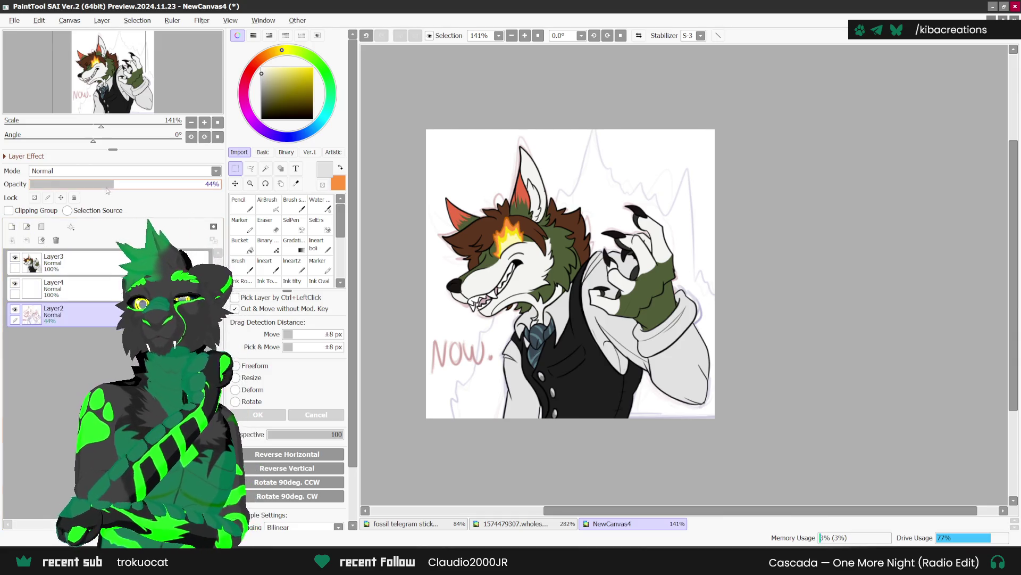
click(69, 294)
click(15, 257)
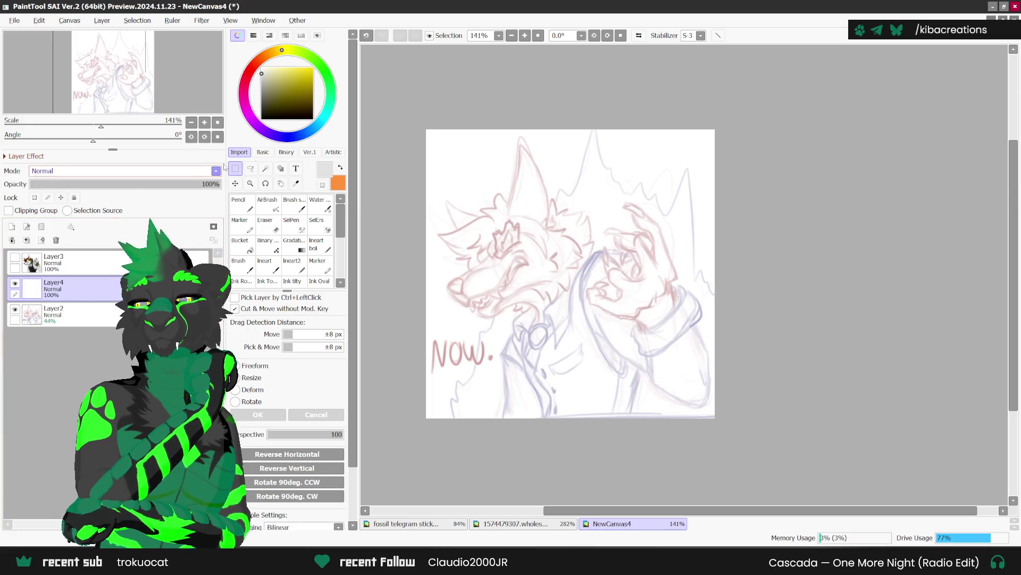
click(341, 167)
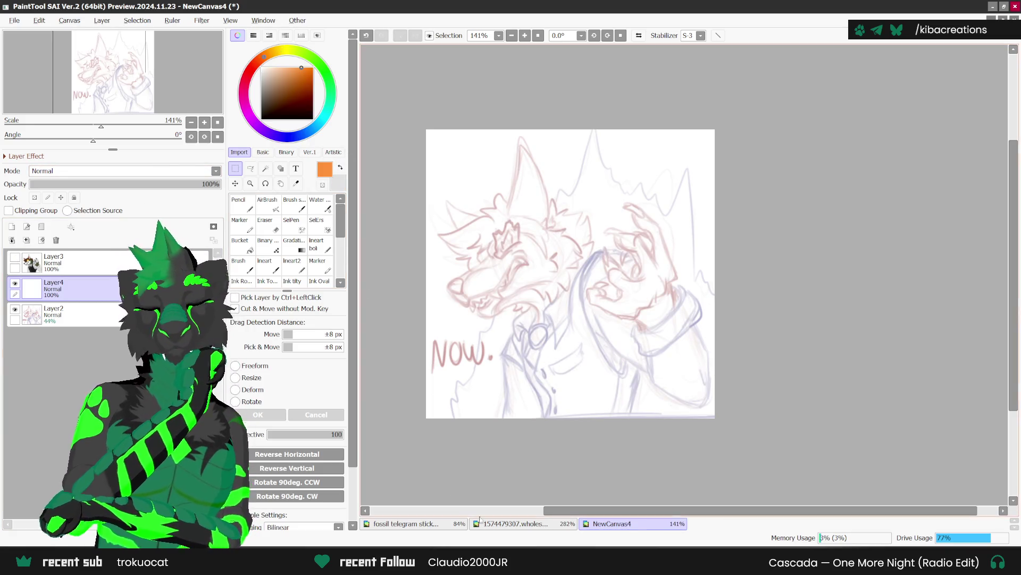
Check the fossil telegram stickers reference, then return to the NewCanvas4 sketch.
click(514, 526)
scroll(513, 372, down, 2)
click(407, 523)
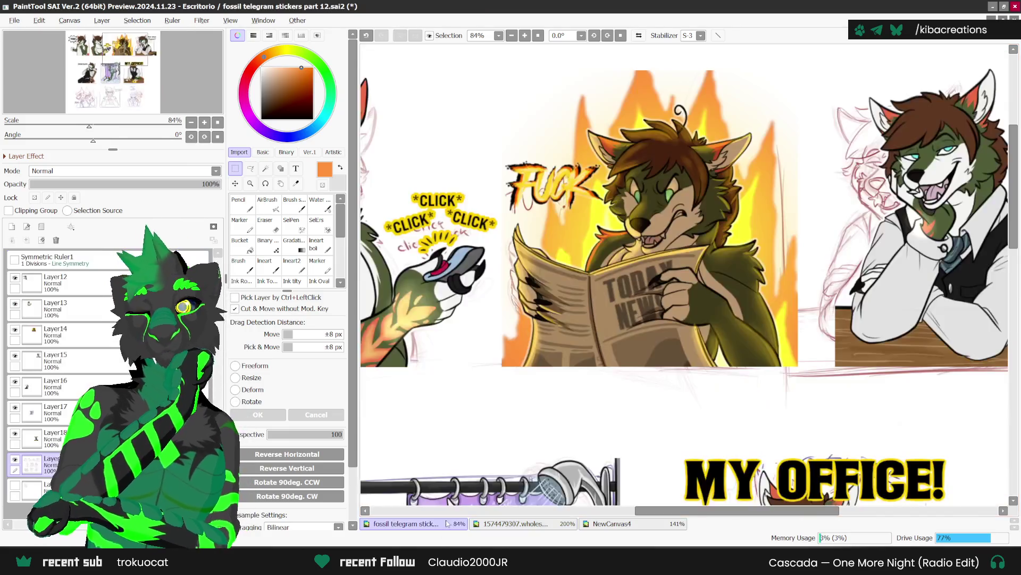
scroll(513, 462, down, 2)
click(612, 523)
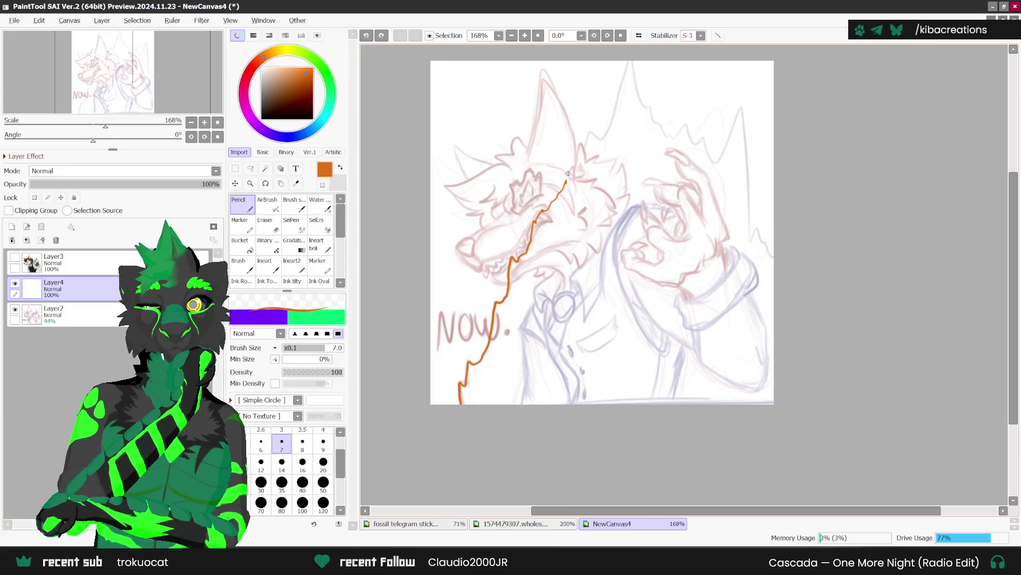
Pencil the jagged orange flame outline at size 7, erasing and redrawing one spike.
drag(580, 163, 615, 113)
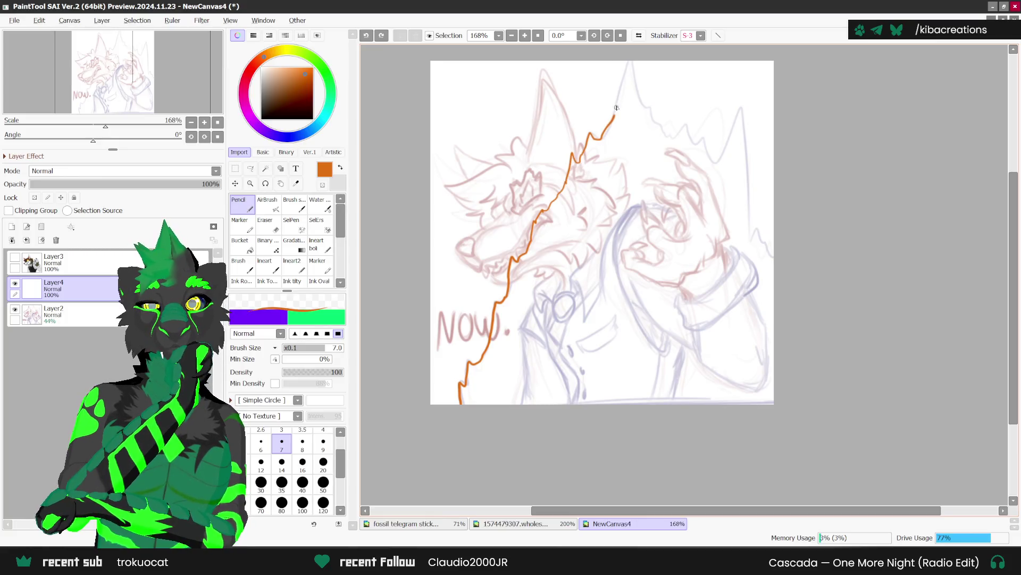
key(Delete)
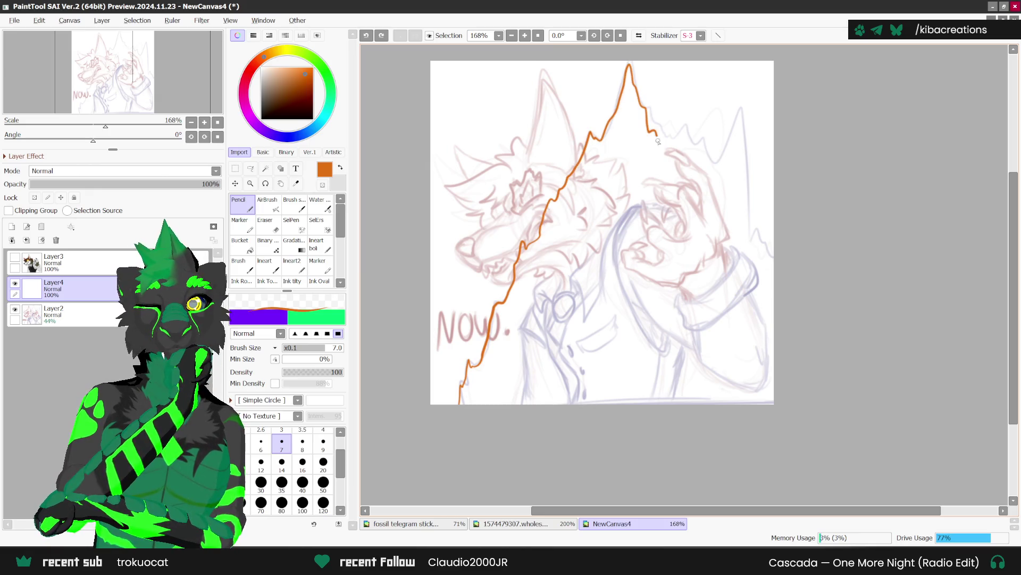
drag(694, 123, 688, 145)
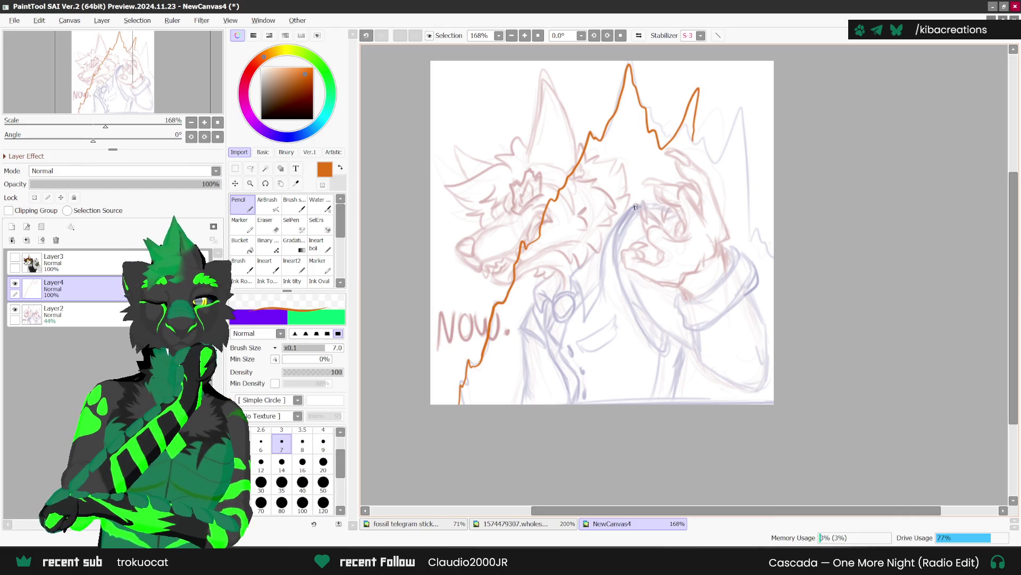
key(e)
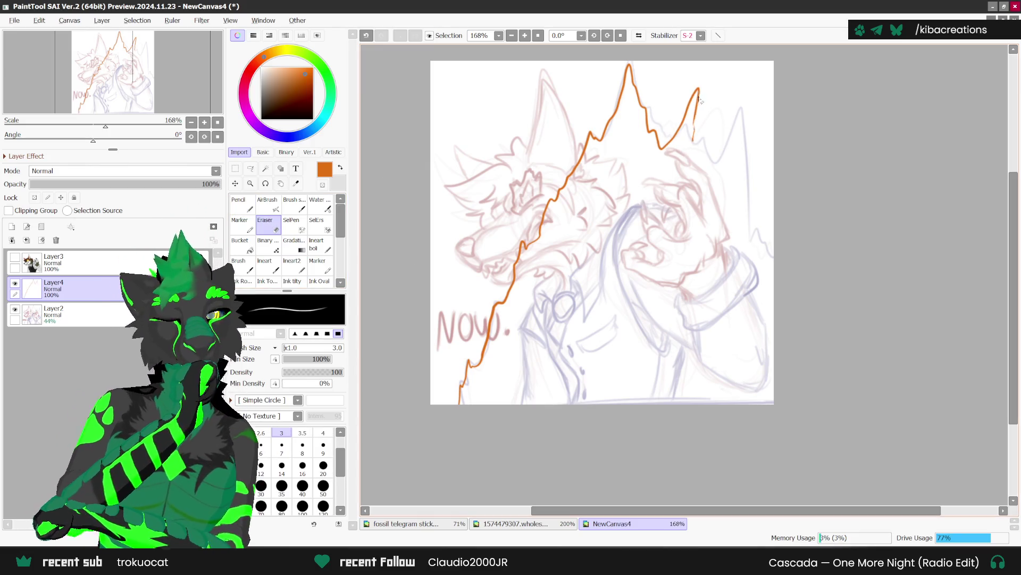
drag(696, 87, 678, 218)
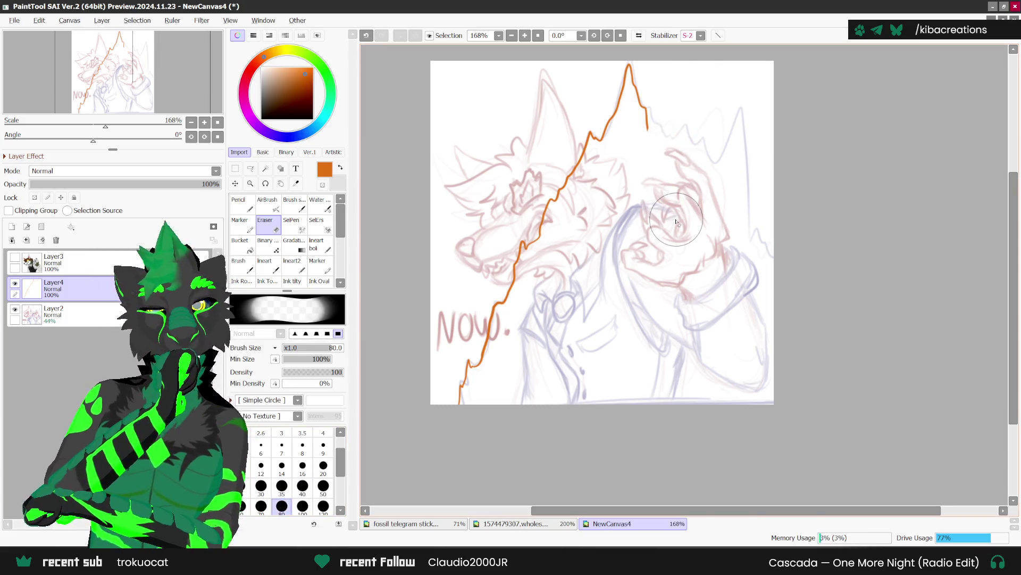
click(266, 265)
key(n)
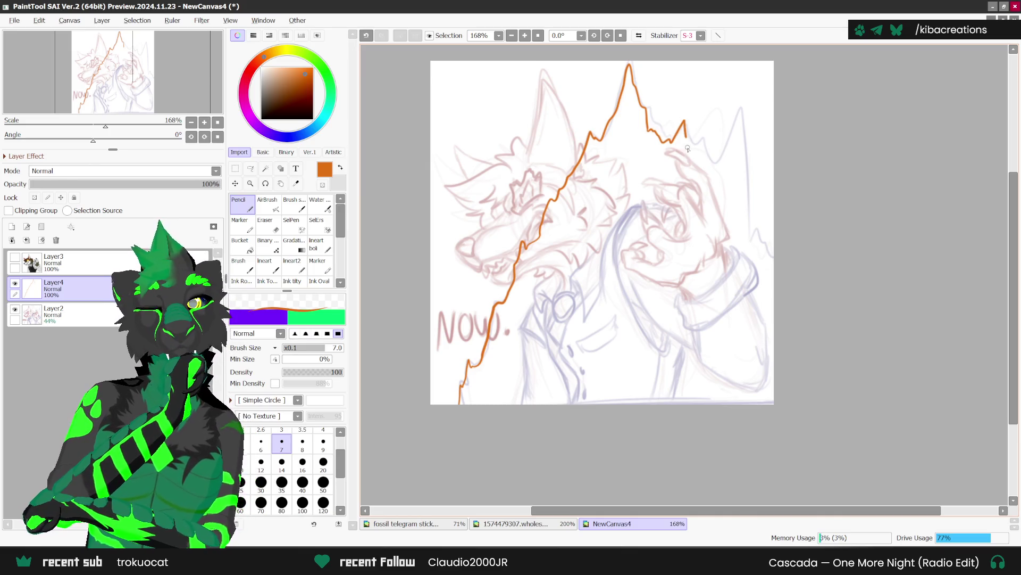
drag(744, 168, 743, 266)
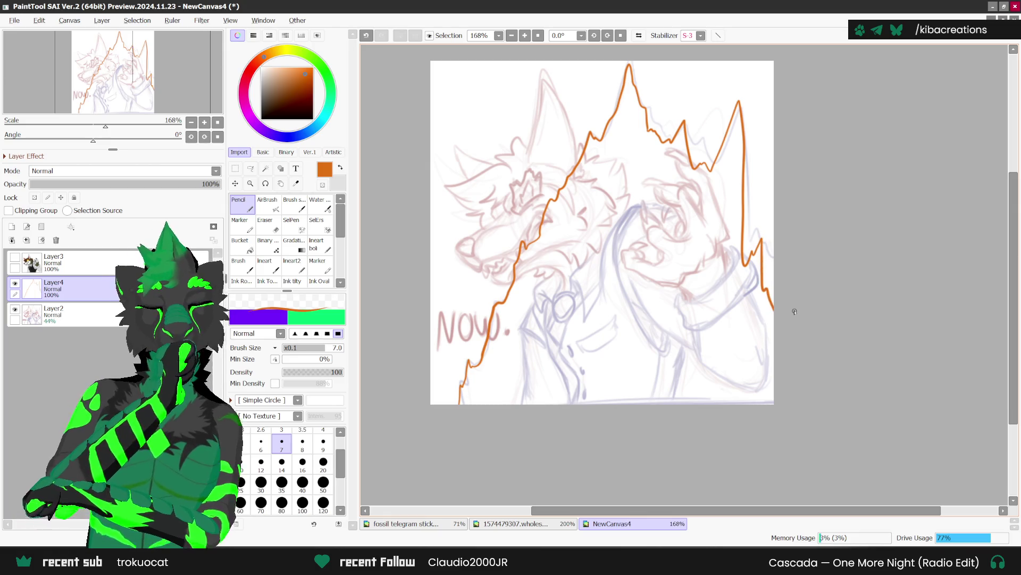
Magic-wand select the area to the right of the orange outline.
click(266, 168)
click(585, 259)
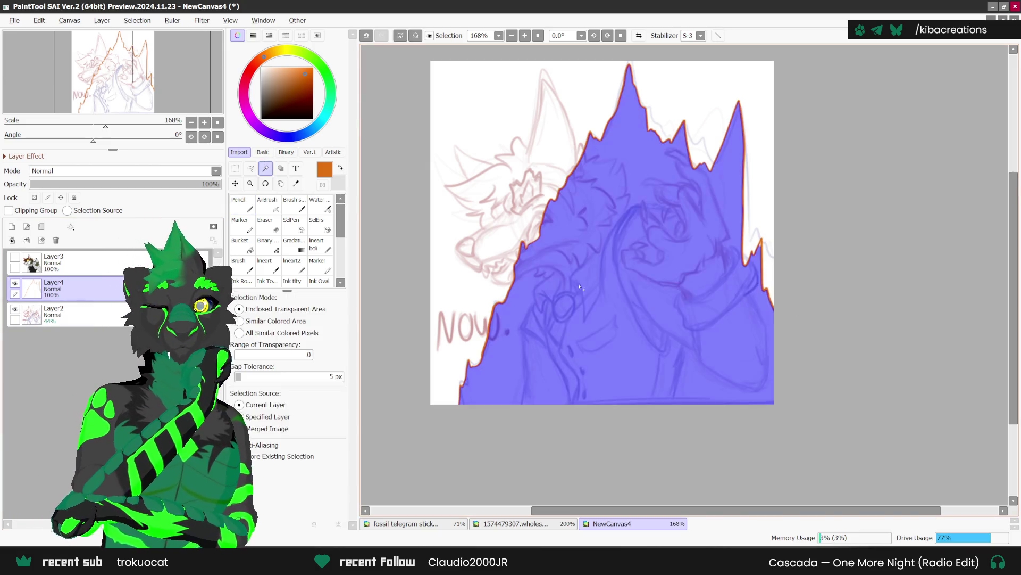
scroll(769, 259, up, 2)
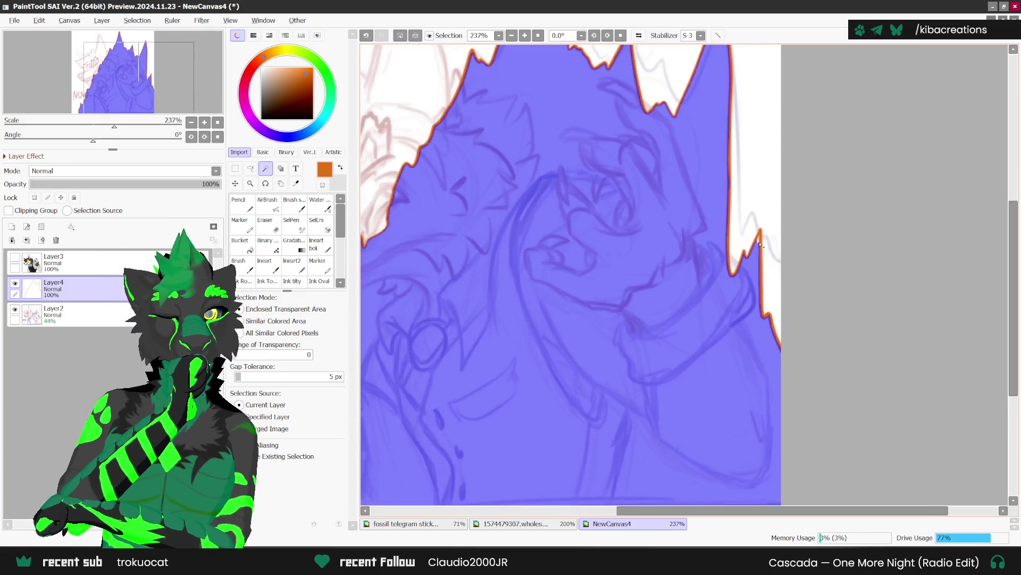
scroll(636, 296, down, 2)
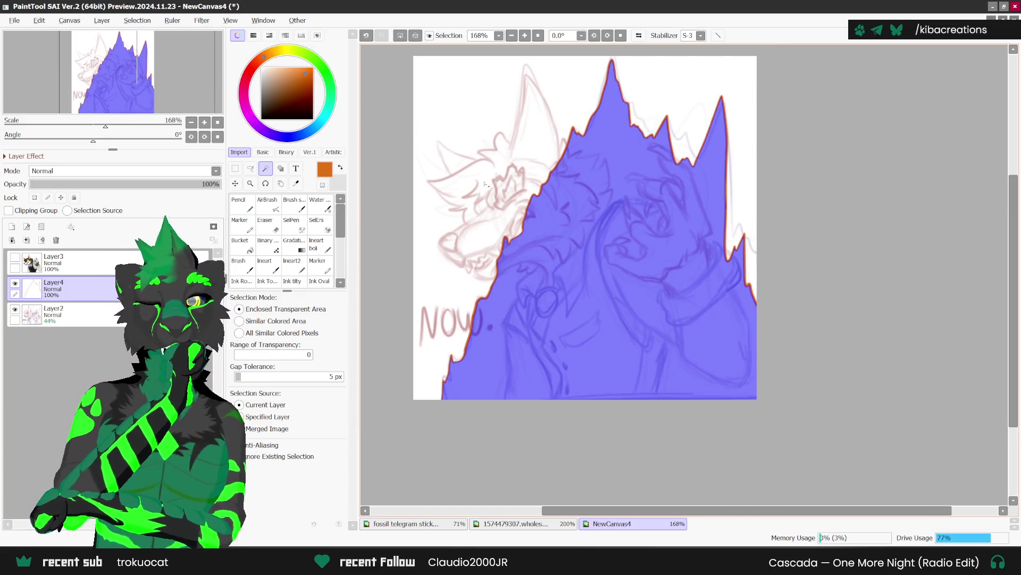
Bucket-fill the selection bright orange on a new layer below the outline, then add another layer.
click(12, 227)
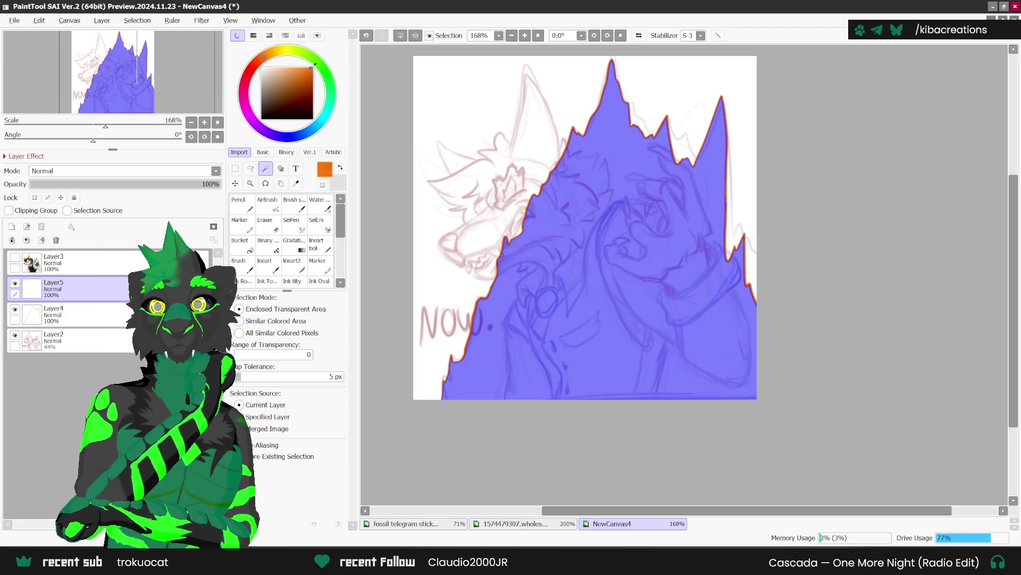
click(314, 68)
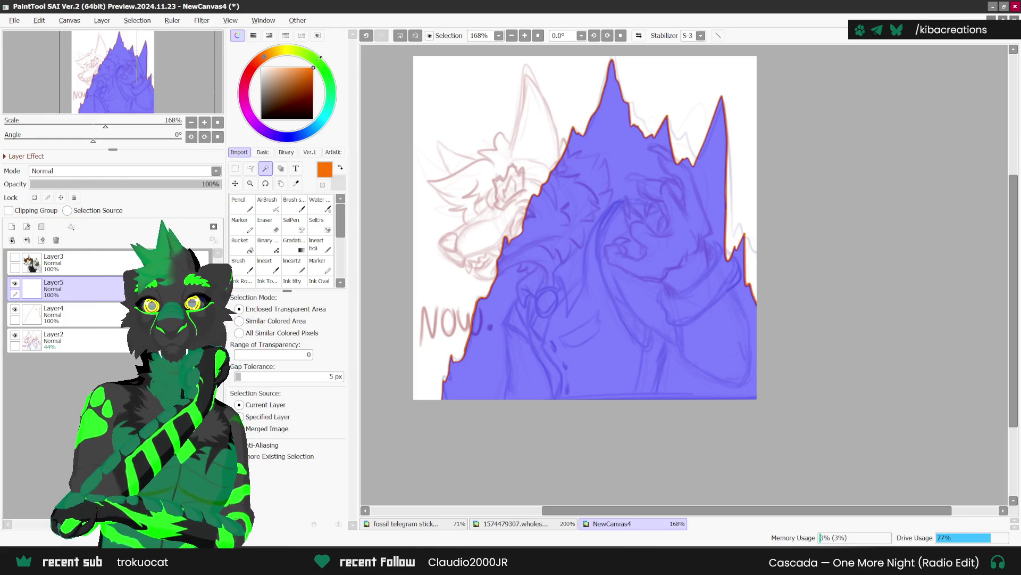
click(269, 54)
click(240, 240)
click(636, 222)
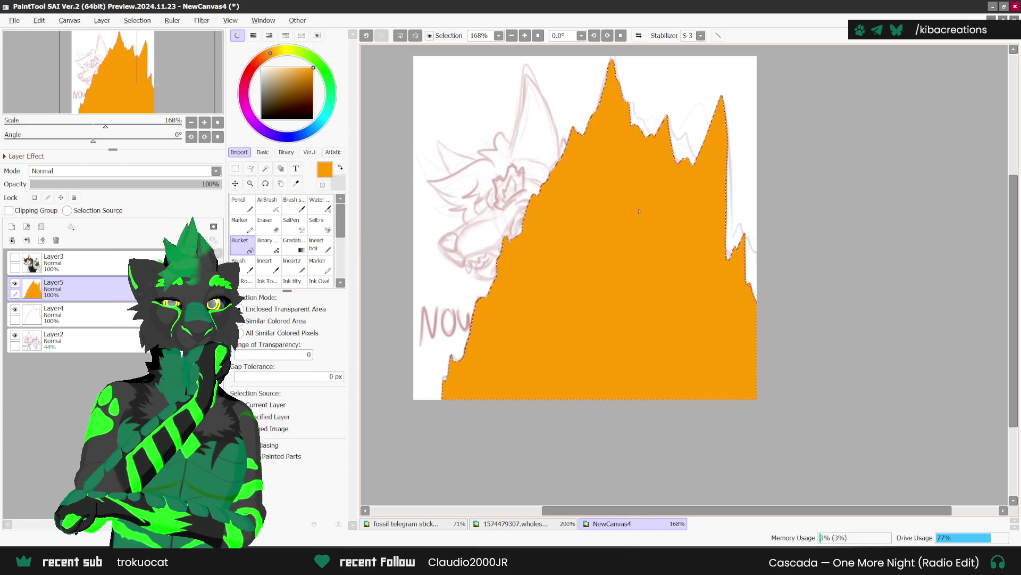
key(ctrl+bracketleft)
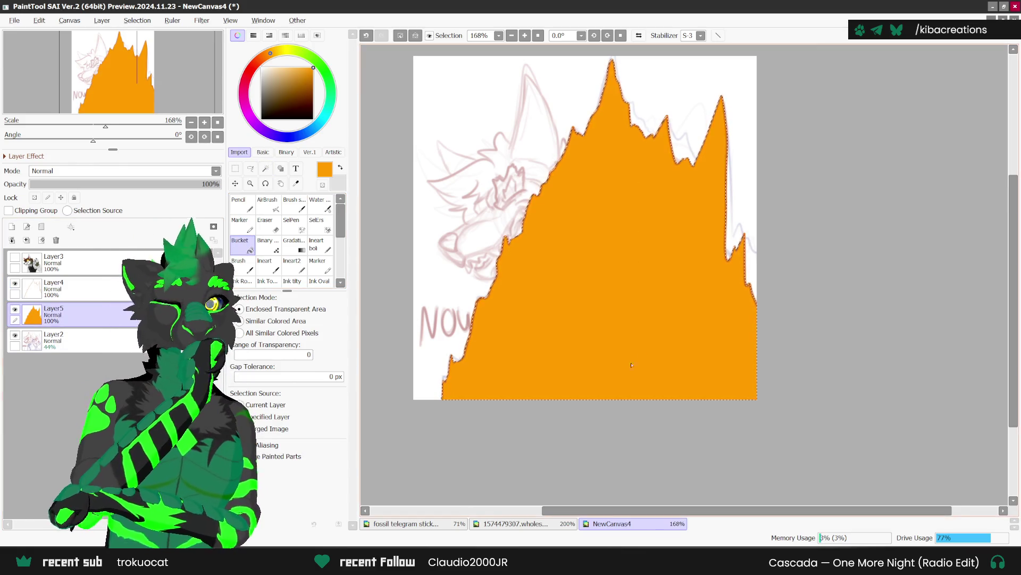
scroll(624, 369, down, 1)
click(12, 226)
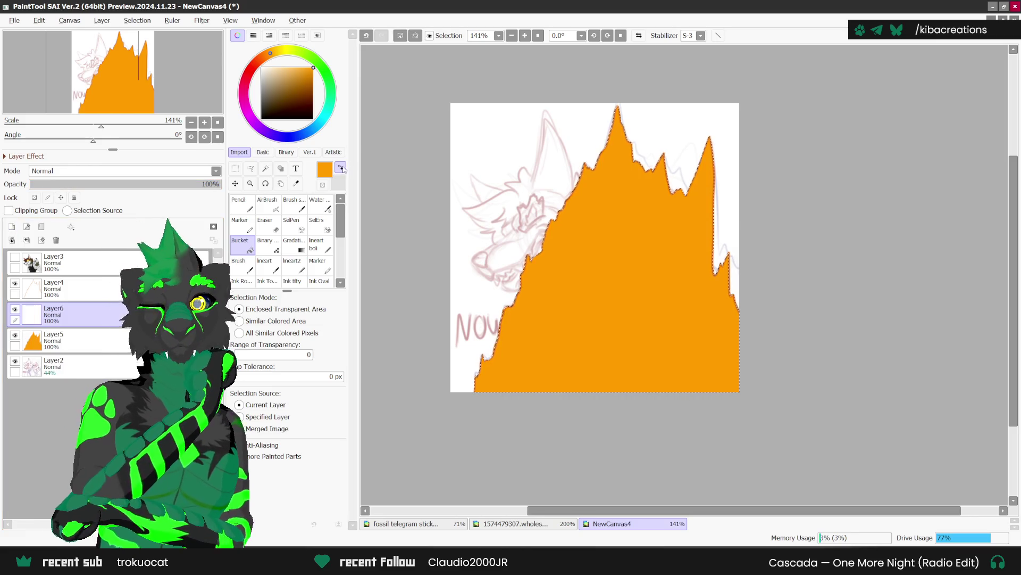
Draw a thick yellow inner flame line with the size 35 pencil, redrawing it once.
click(296, 183)
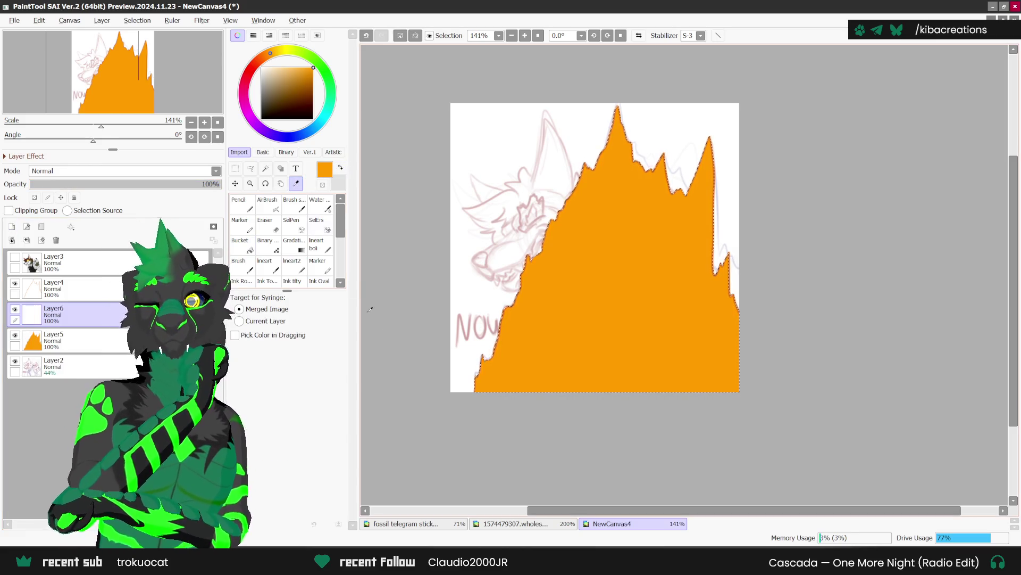
click(280, 50)
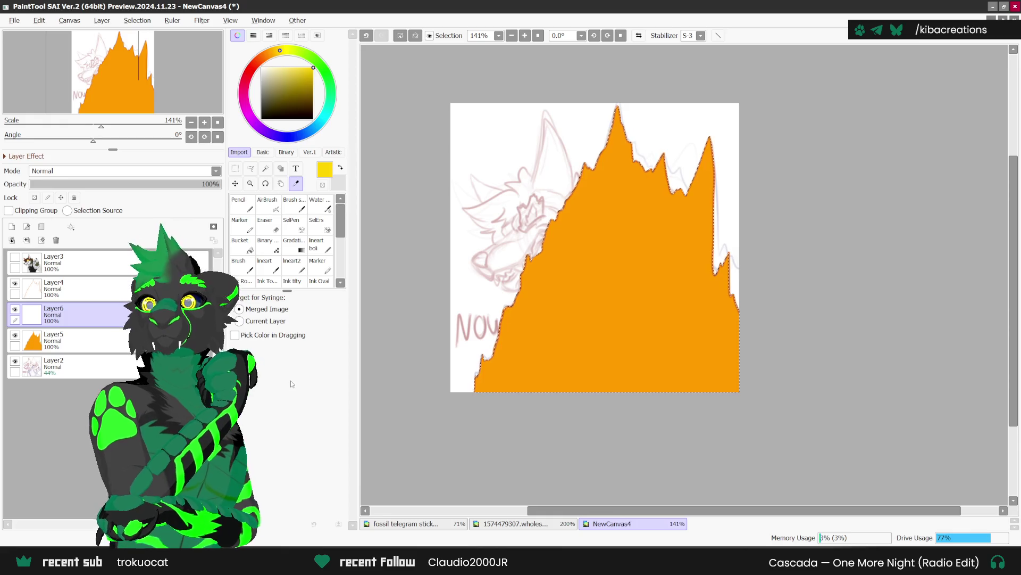
key(n)
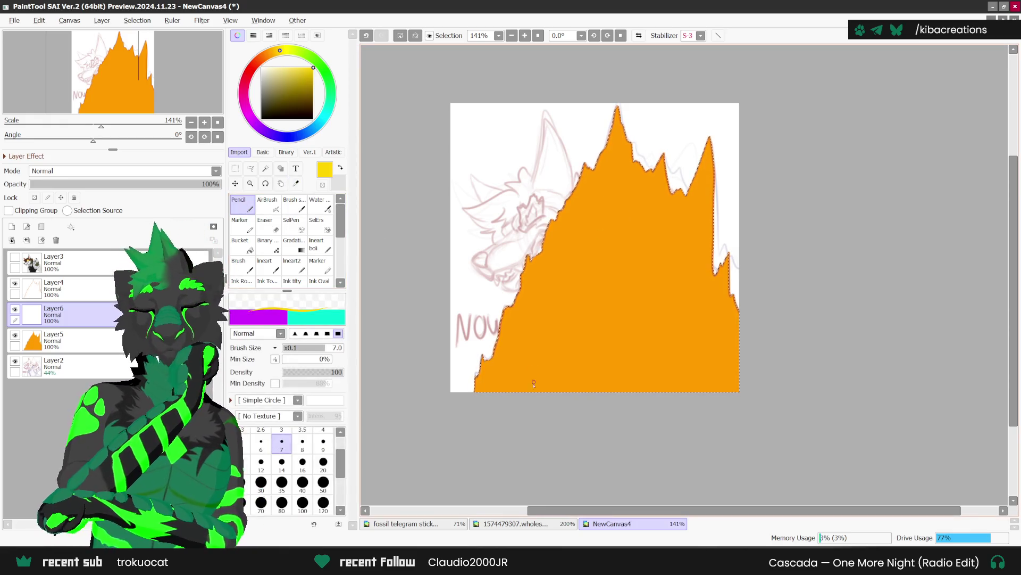
click(281, 482)
mouse_move(494, 392)
mouse_down()
mouse_move(486, 383)
mouse_move(505, 383)
mouse_move(525, 339)
mouse_up()
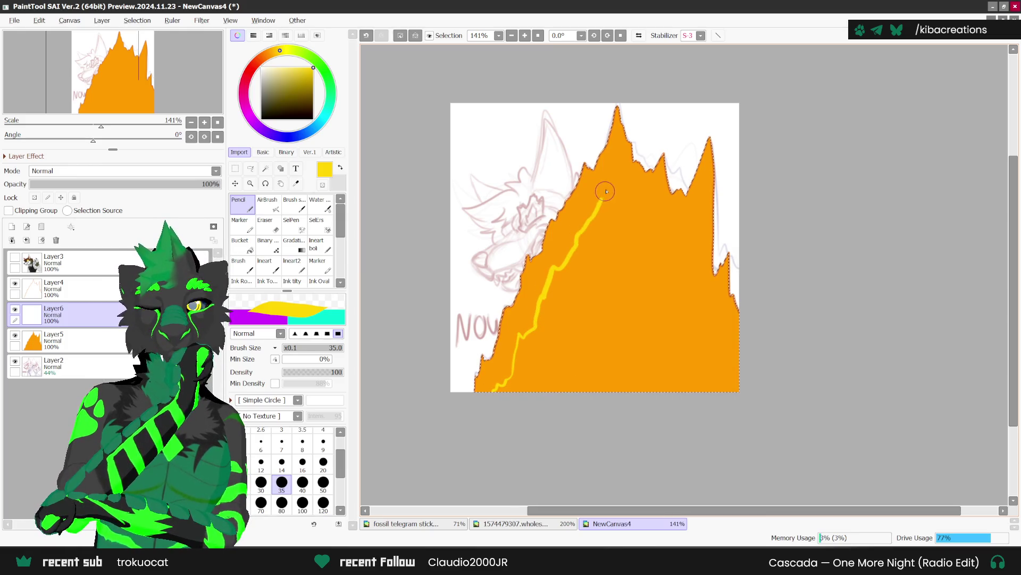
mouse_move(617, 186)
mouse_down()
mouse_move(651, 234)
mouse_move(673, 233)
mouse_up()
drag(686, 274, 699, 306)
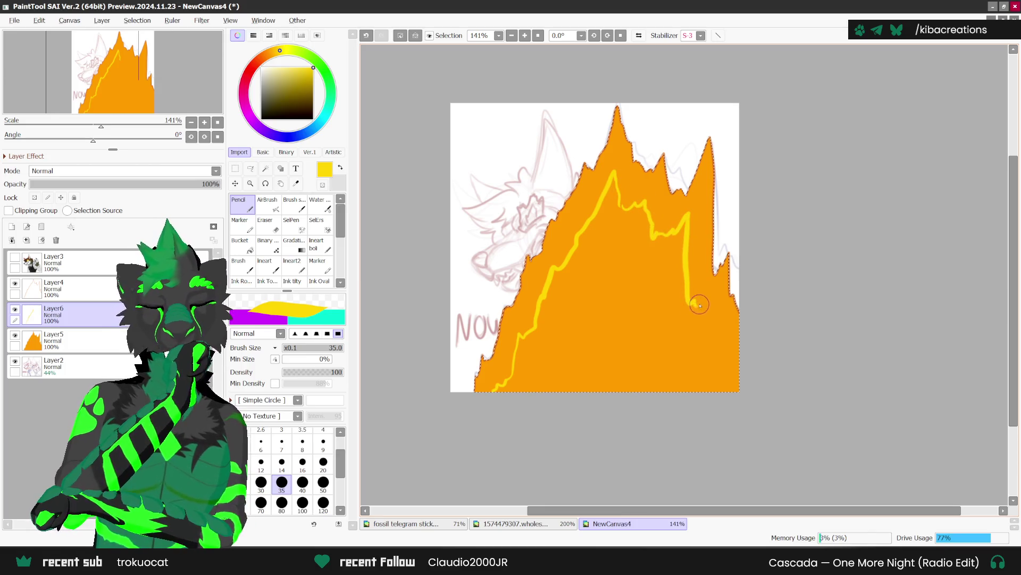
key(ctrl+z)
key(ctrl+z)
mouse_move(618, 198)
mouse_down()
mouse_move(668, 258)
mouse_move(686, 228)
mouse_move(700, 322)
mouse_move(717, 324)
mouse_move(740, 372)
mouse_up()
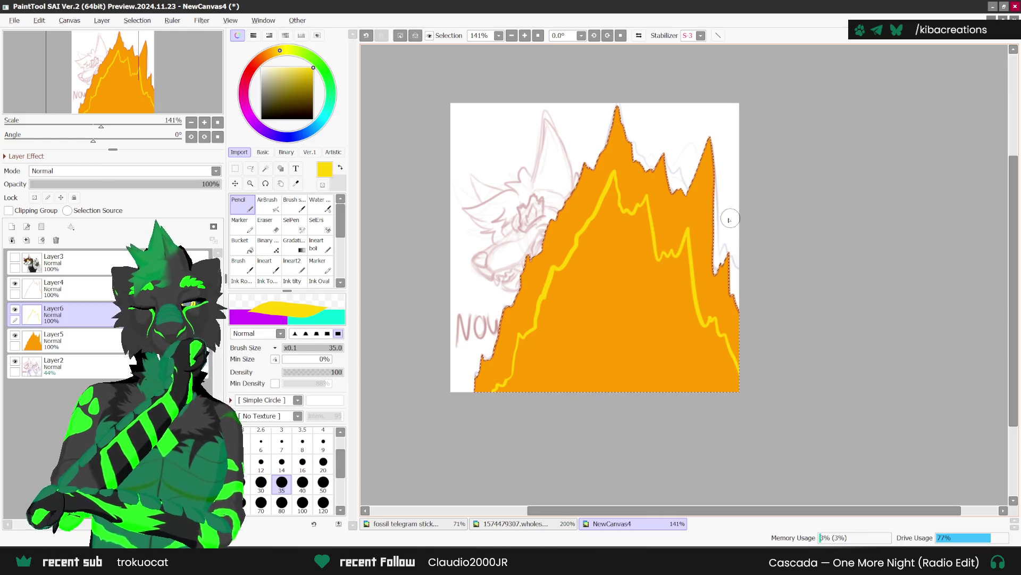
Bucket-fill the area inside the yellow line and add a new empty layer above.
key(g)
click(549, 358)
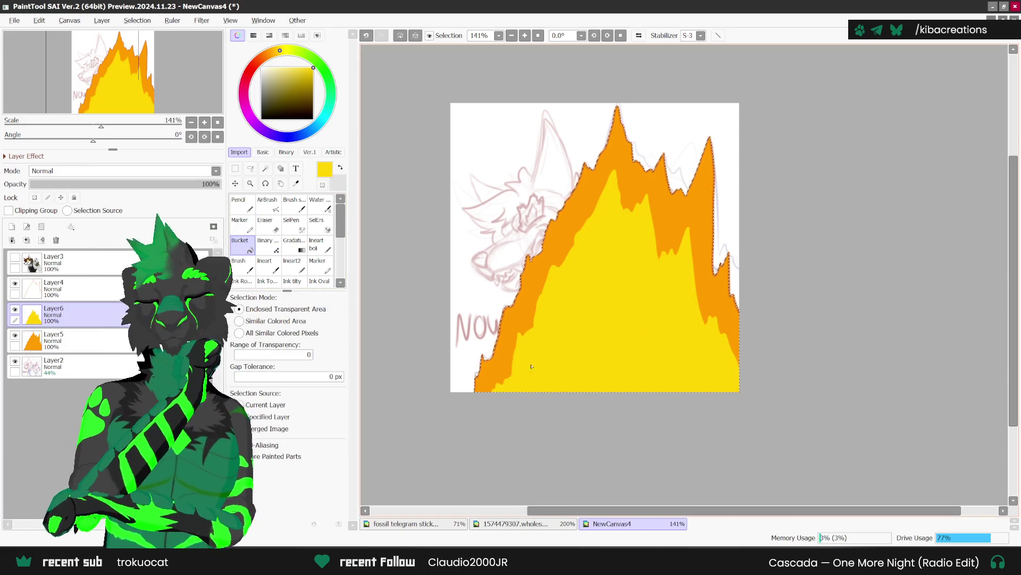
click(11, 226)
key(i)
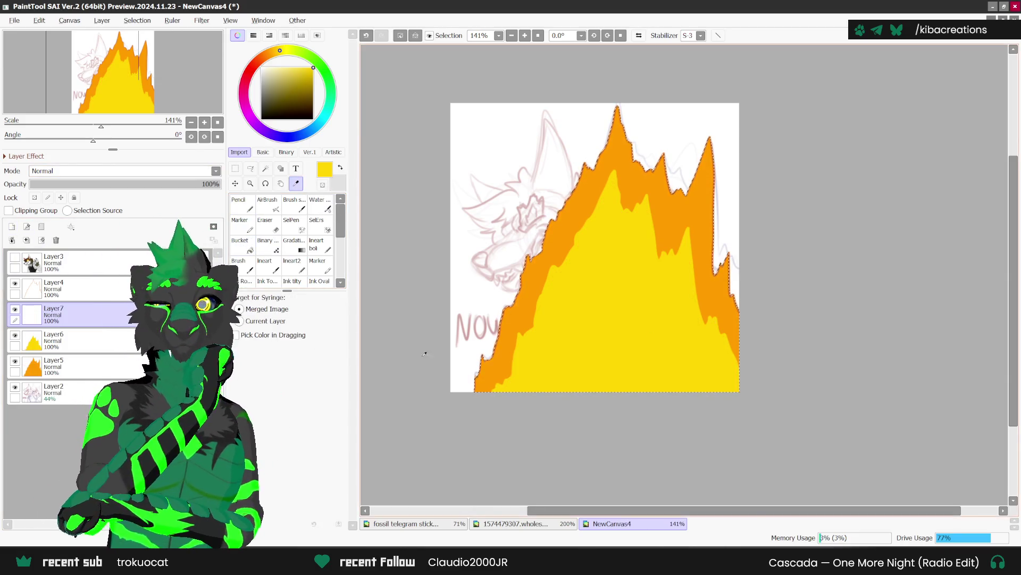
Pencil a pale cream inner outline inside the yellow flame on Layer7, redrawing it once.
click(273, 68)
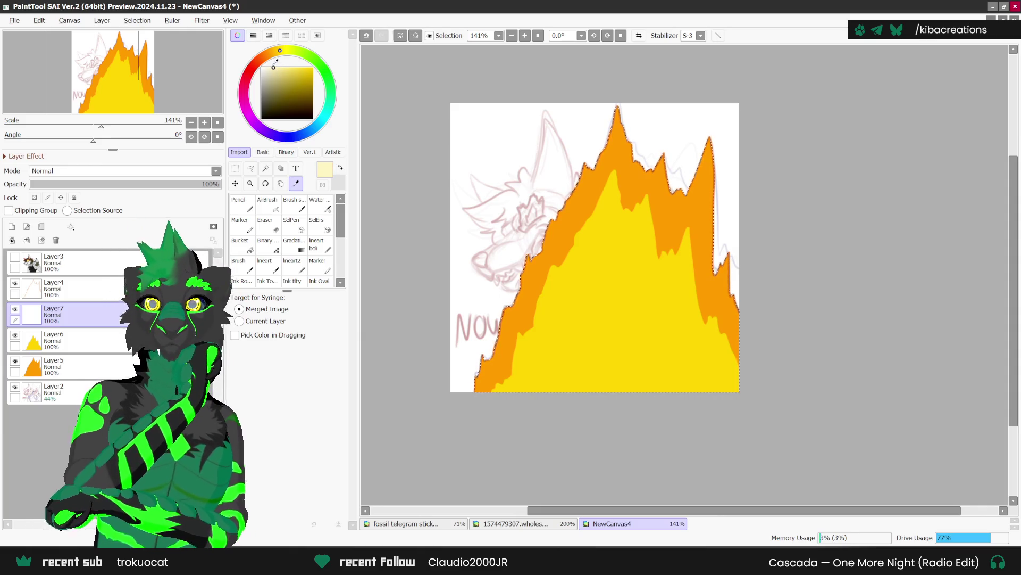
click(242, 205)
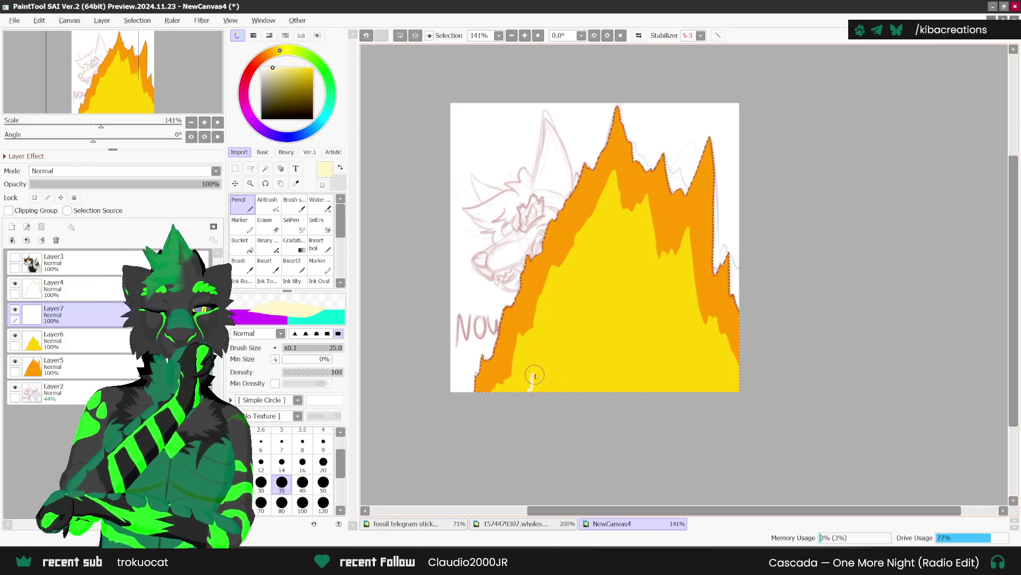
mouse_move(568, 321)
mouse_down()
mouse_move(601, 228)
mouse_move(623, 269)
mouse_up()
key(ctrl+z)
mouse_move(522, 392)
mouse_down()
mouse_move(565, 315)
mouse_move(581, 258)
mouse_move(602, 238)
mouse_move(641, 296)
mouse_move(672, 279)
mouse_move(687, 346)
mouse_move(704, 344)
mouse_move(737, 391)
mouse_up()
Fill the cream core and merge Layer7 down into the yellow Layer6.
key(b)
click(686, 335)
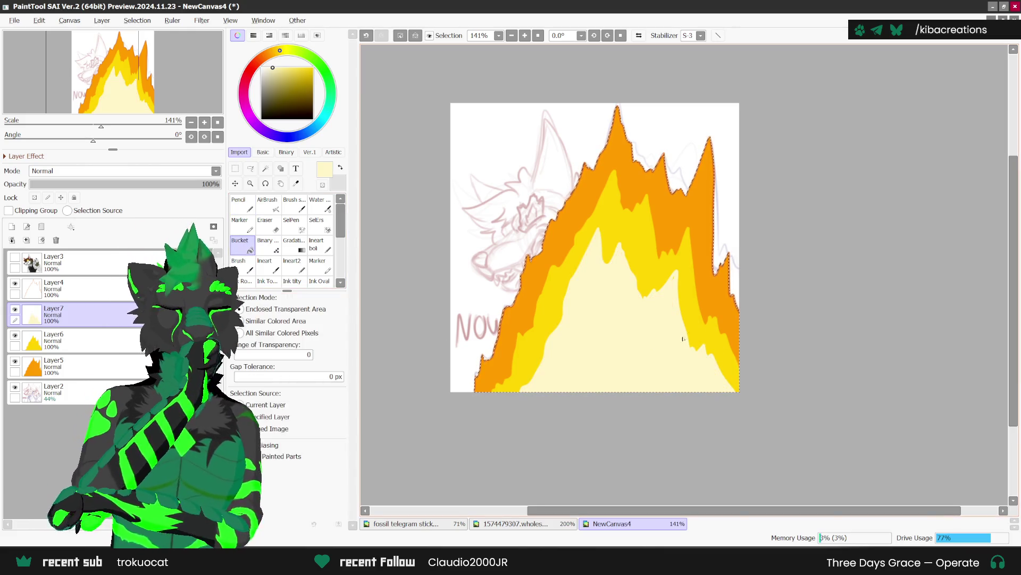
key(n)
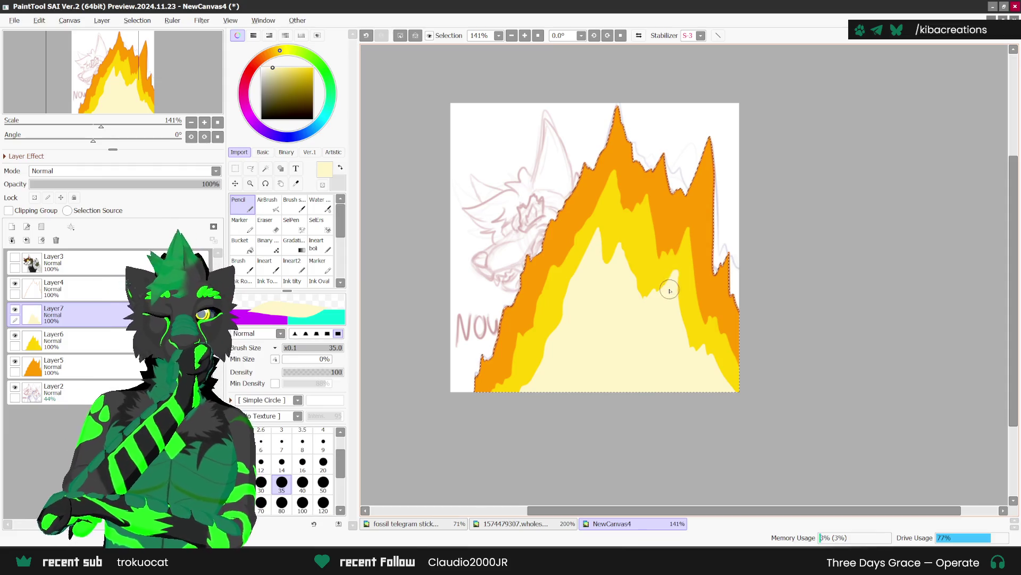
scroll(670, 290, down, 1)
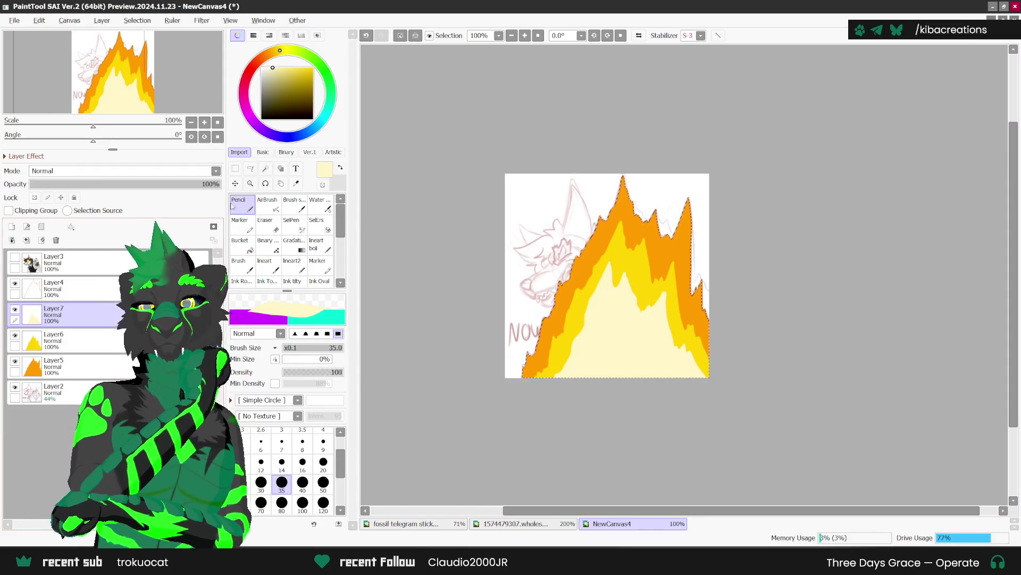
key(ctrl+e)
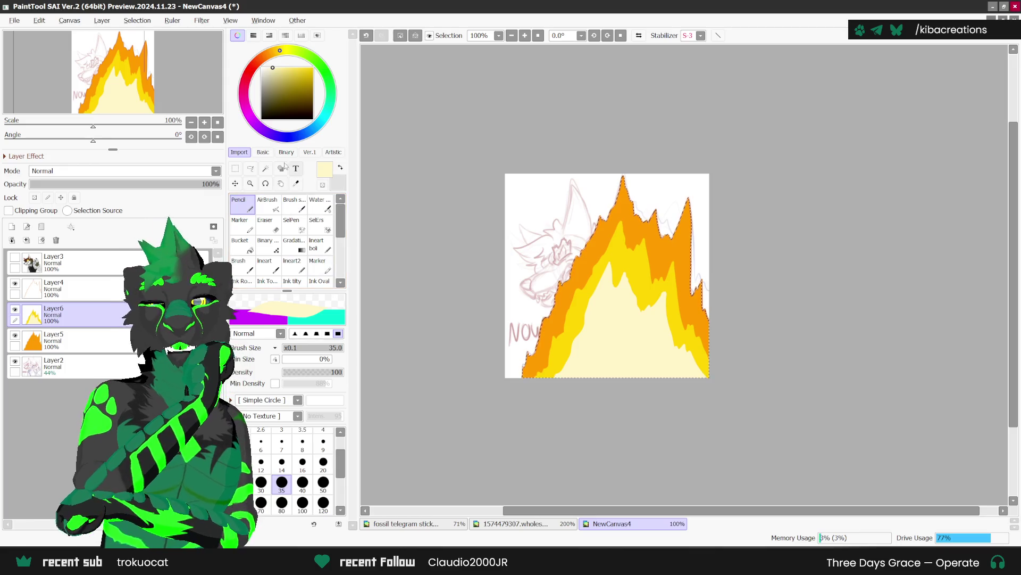
Smudge the yellow and cream bands upward into the orange on the left flame peaks.
click(263, 151)
scroll(580, 301, up, 1)
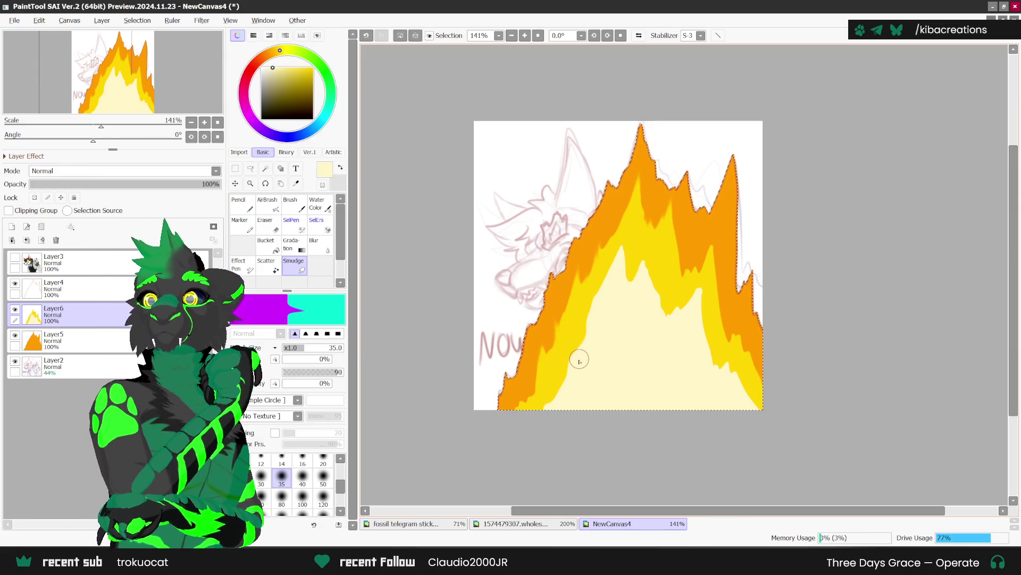
scroll(561, 387, up, 1)
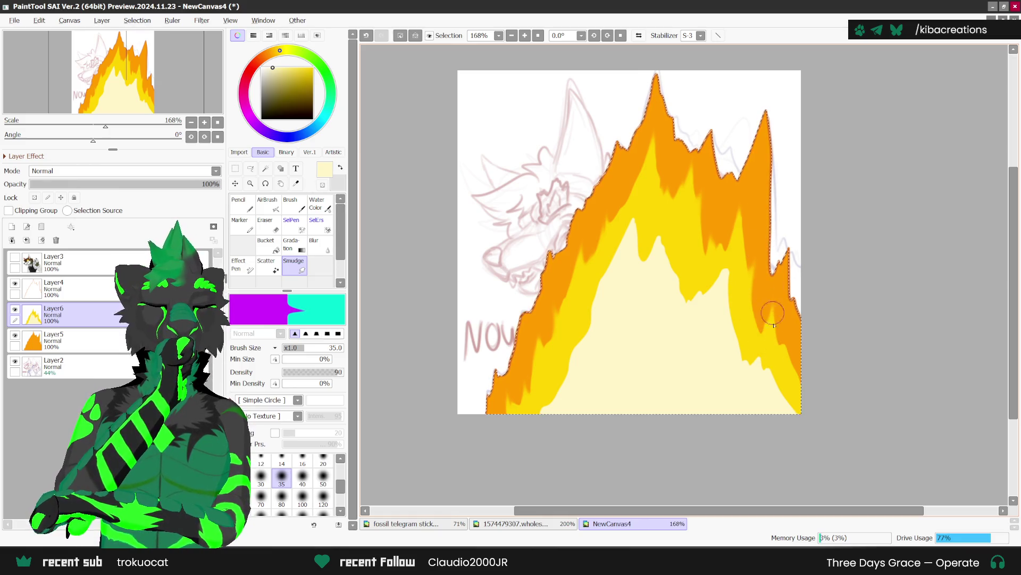
drag(660, 256, 665, 183)
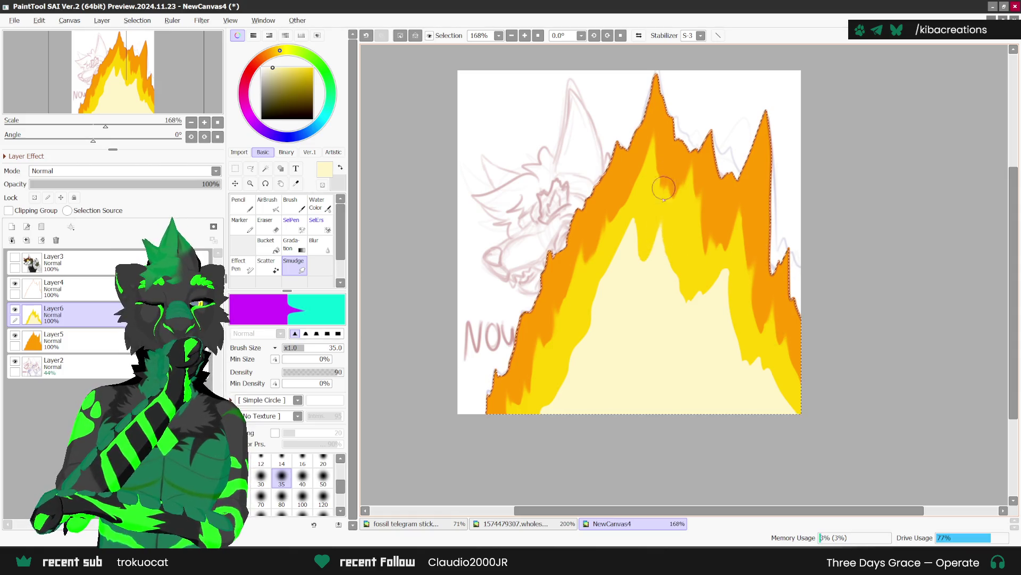
mouse_move(641, 274)
mouse_down()
mouse_move(642, 187)
mouse_move(620, 255)
mouse_up()
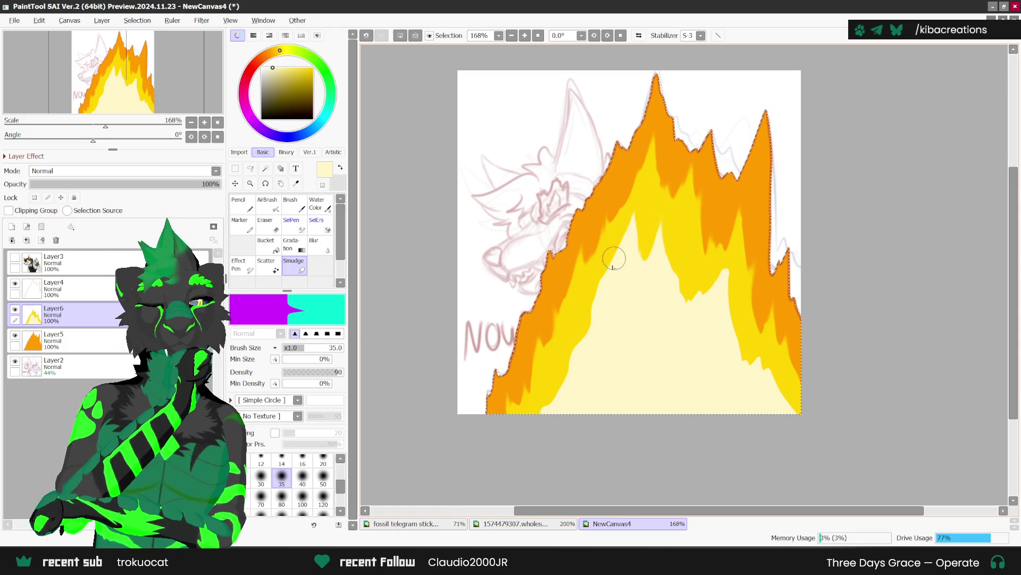
drag(585, 380, 579, 325)
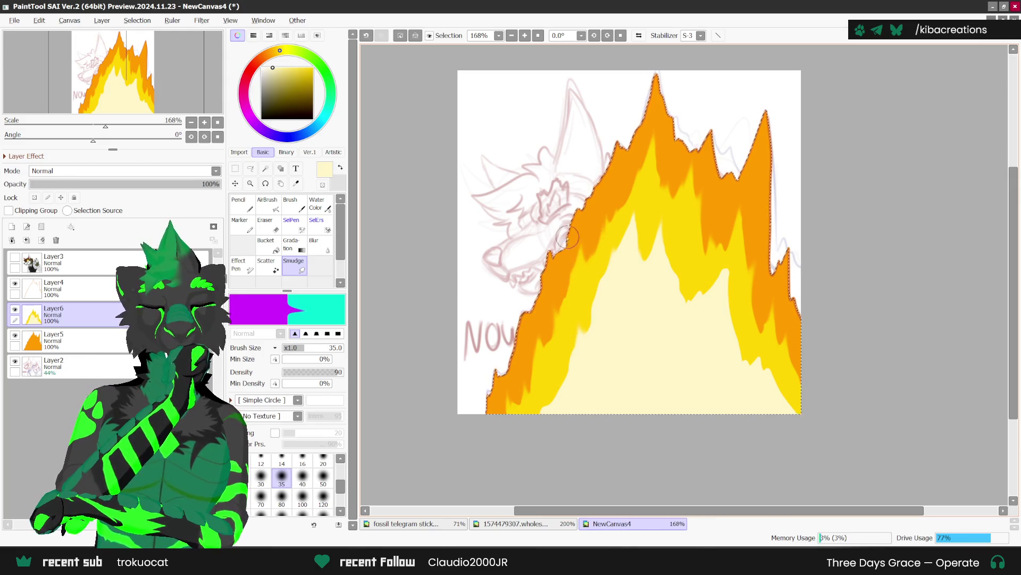
drag(600, 354, 588, 282)
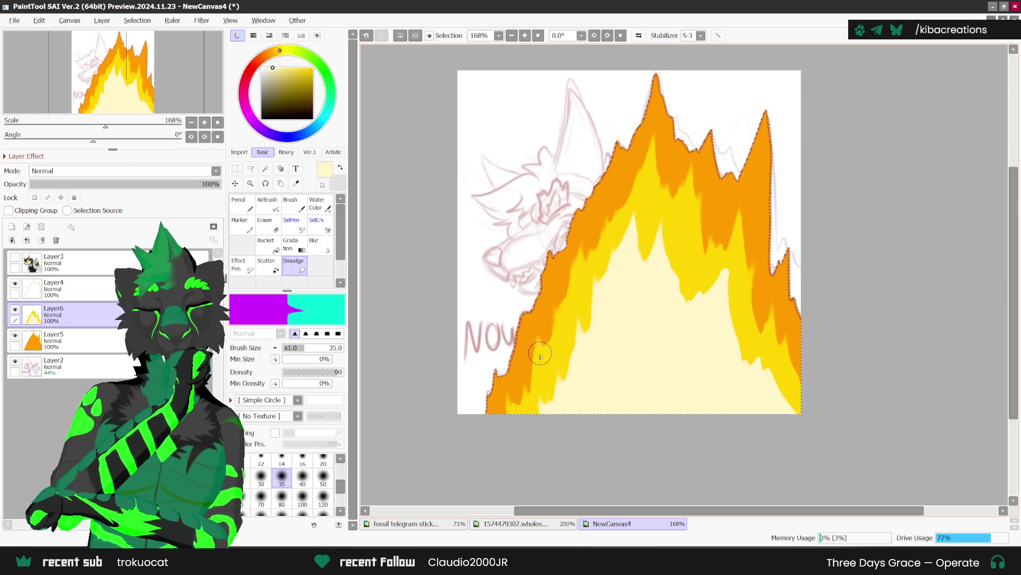
Streak the band edges upward along the right flame and blend cream at the bottom right.
drag(745, 388, 752, 351)
drag(748, 348, 761, 282)
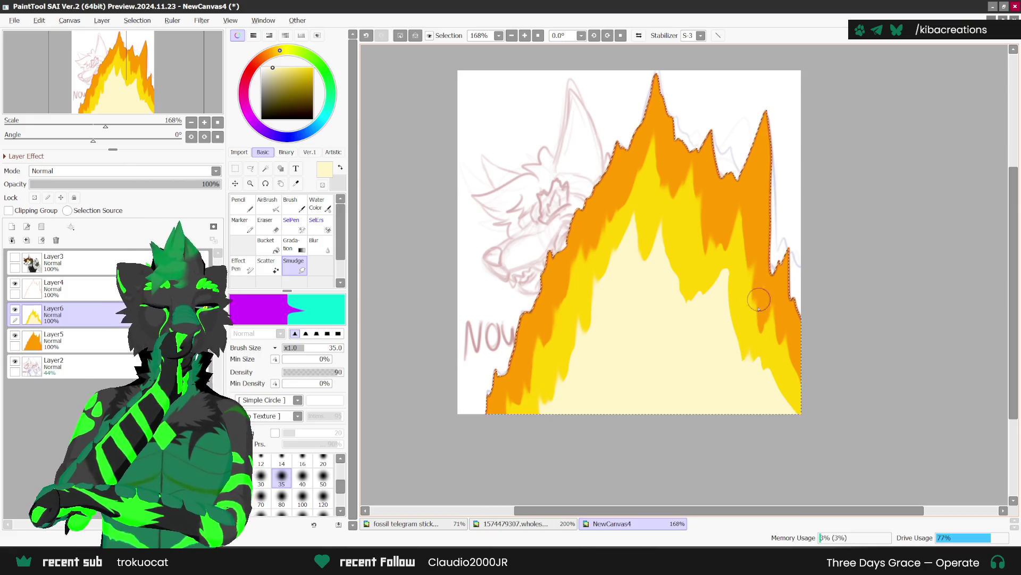
mouse_move(784, 426)
mouse_down()
mouse_move(791, 329)
mouse_move(785, 405)
mouse_move(713, 279)
mouse_move(736, 215)
mouse_move(753, 269)
mouse_move(736, 296)
mouse_move(741, 270)
mouse_move(692, 308)
mouse_move(702, 273)
mouse_move(686, 306)
mouse_move(672, 269)
mouse_move(683, 208)
mouse_move(672, 266)
mouse_move(660, 250)
mouse_move(647, 267)
mouse_up()
scroll(646, 298, down, 1)
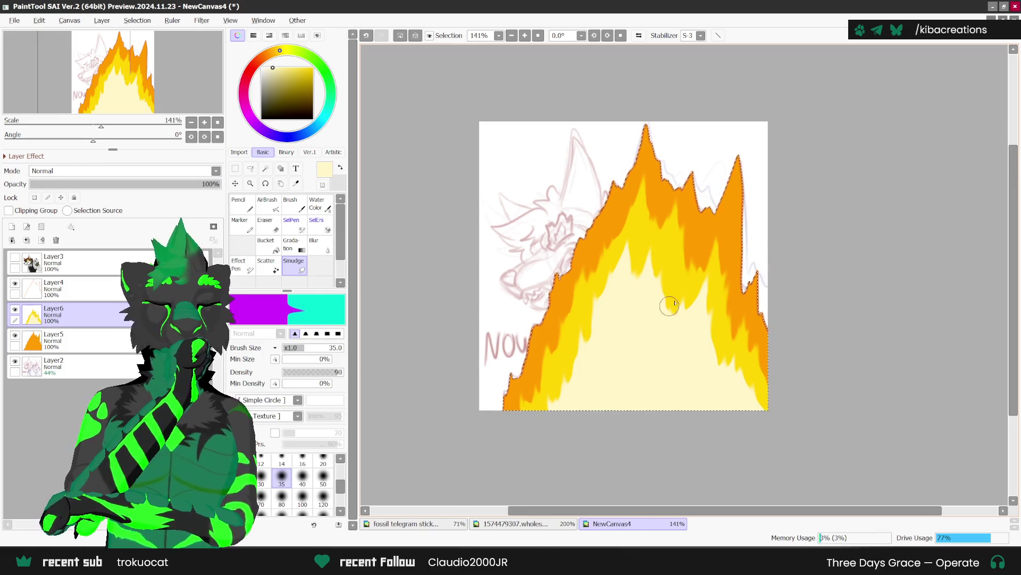
key(ctrl+t)
scroll(751, 290, down, 1)
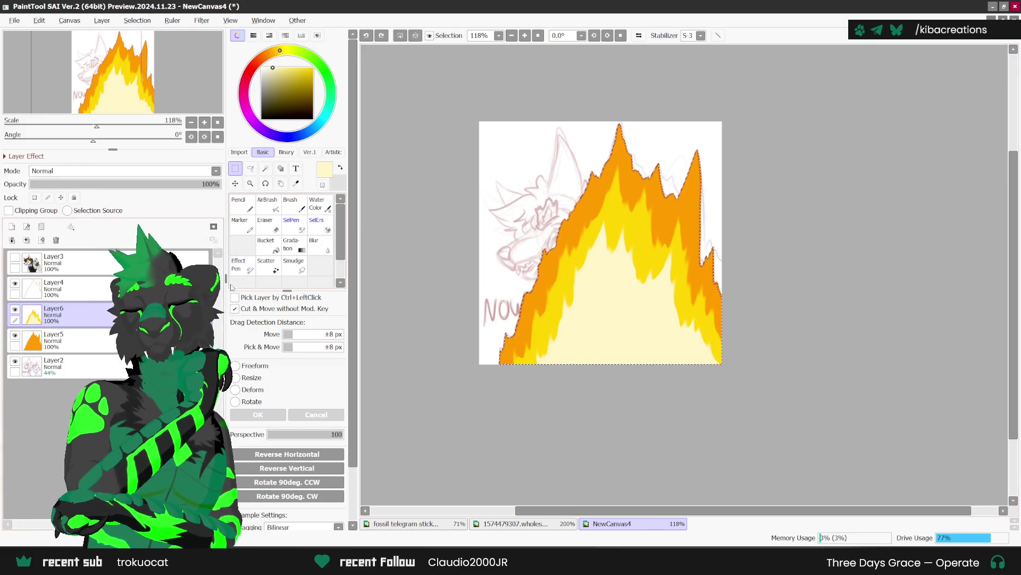
Hide the sketch, add a new layer, and dilate the flame selection by 4.
click(15, 361)
click(82, 366)
click(11, 226)
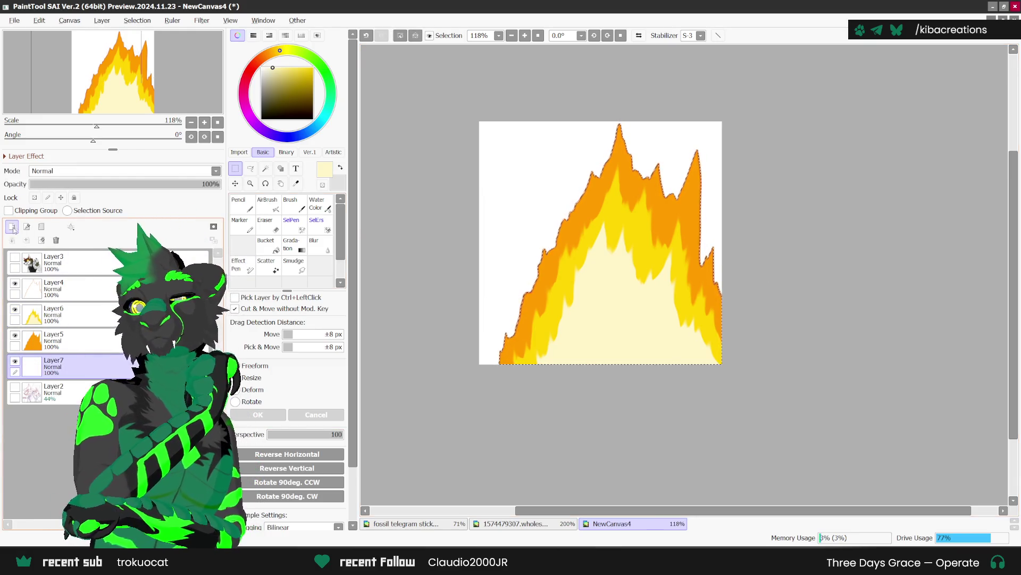
click(137, 21)
click(154, 85)
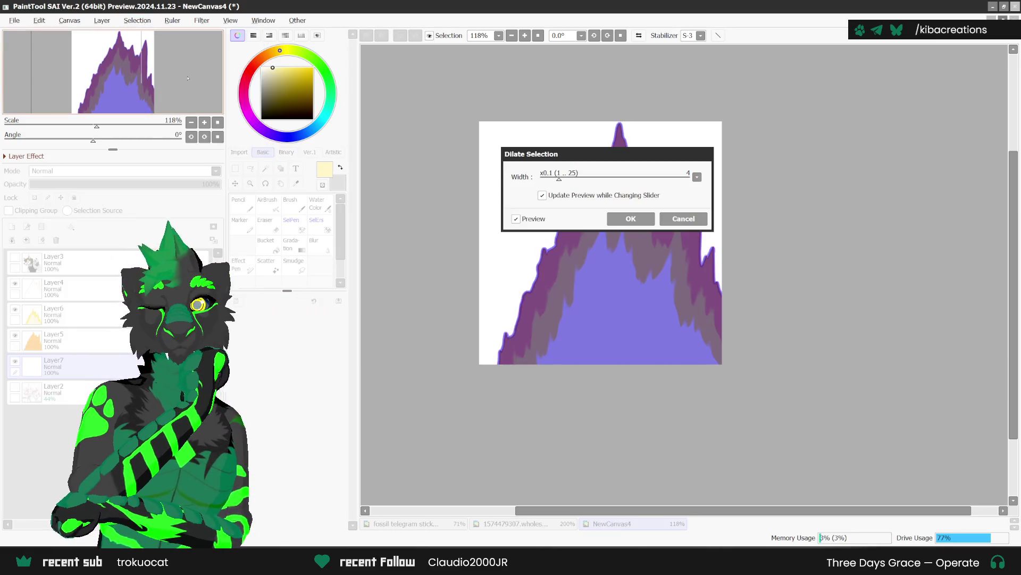
key(Return)
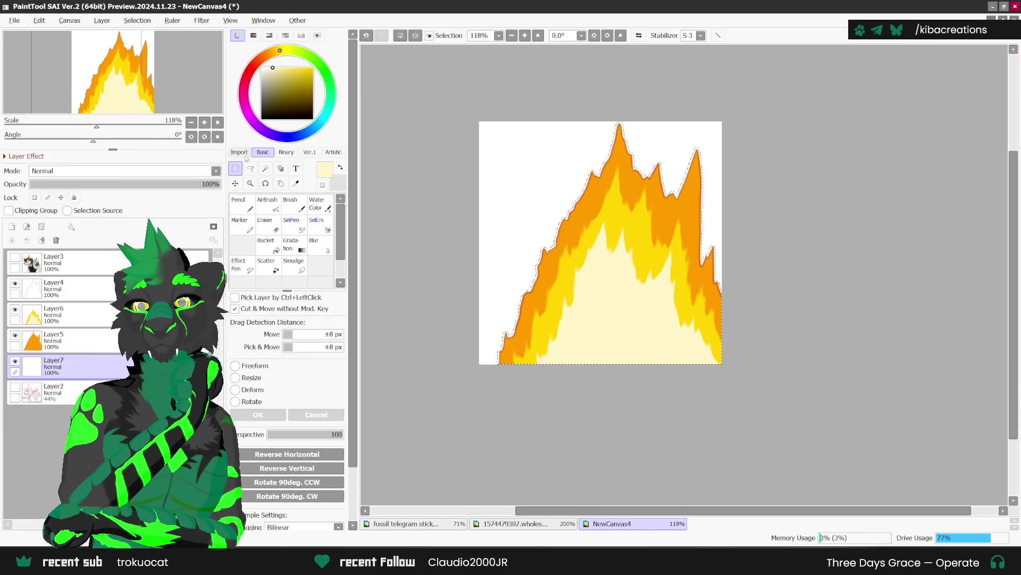
Fill the expanded selection white, deselect, and set the outline layer to 35% opacity.
click(261, 68)
click(240, 242)
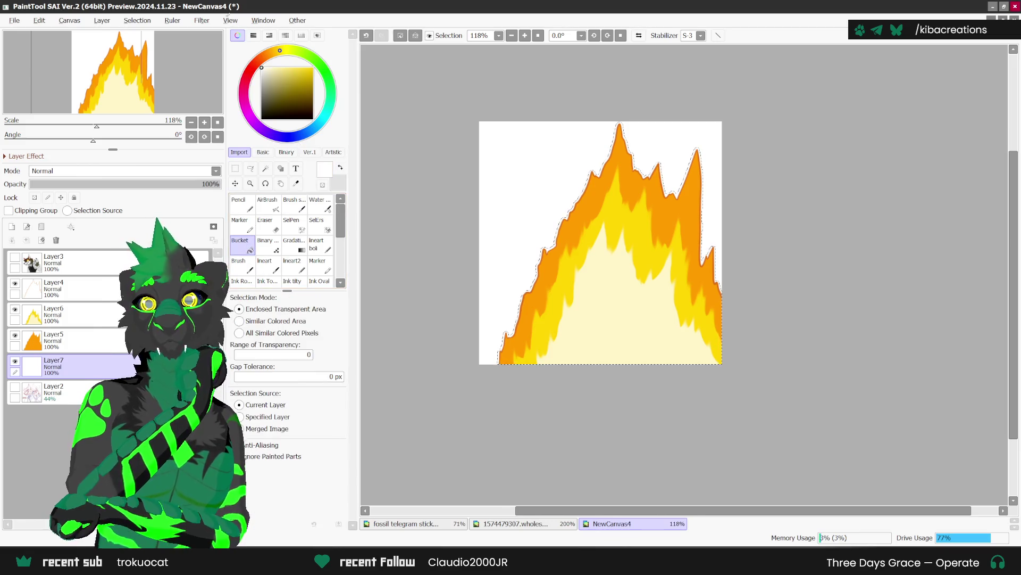
key(ctrl+d)
click(235, 168)
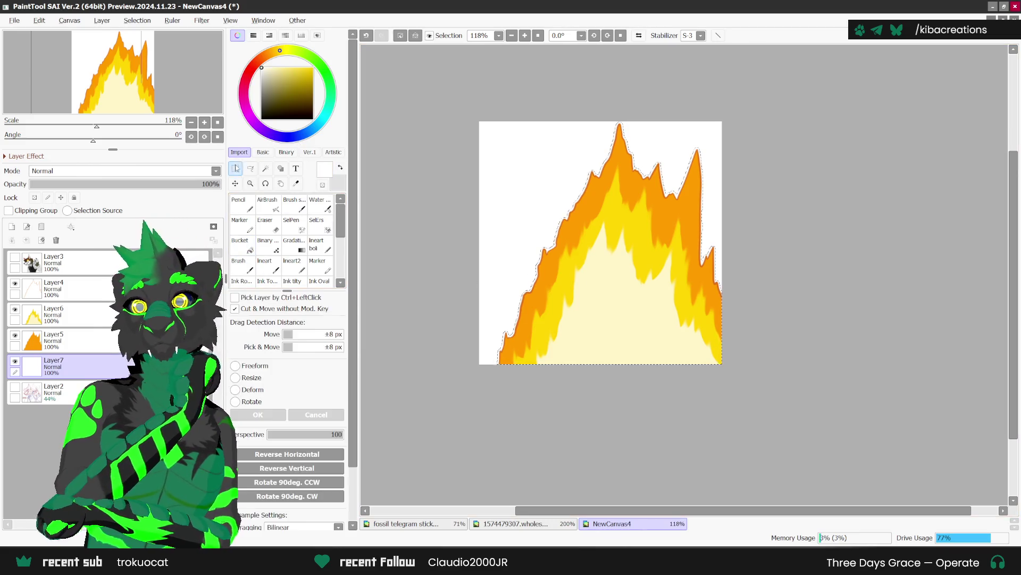
click(96, 183)
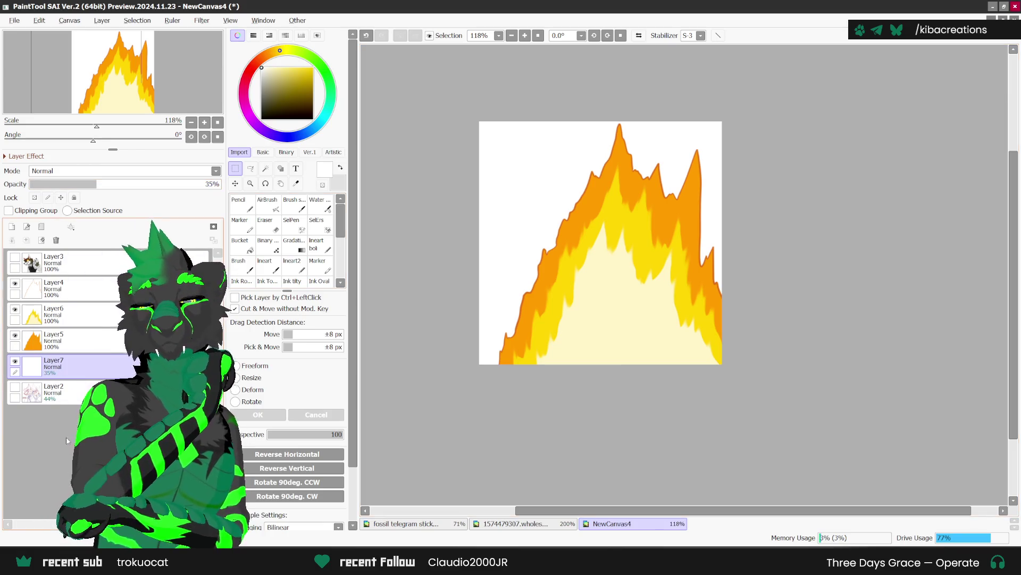
Show the wolf layer and bucket-fill an olive background on a new layer above the sketch.
click(54, 261)
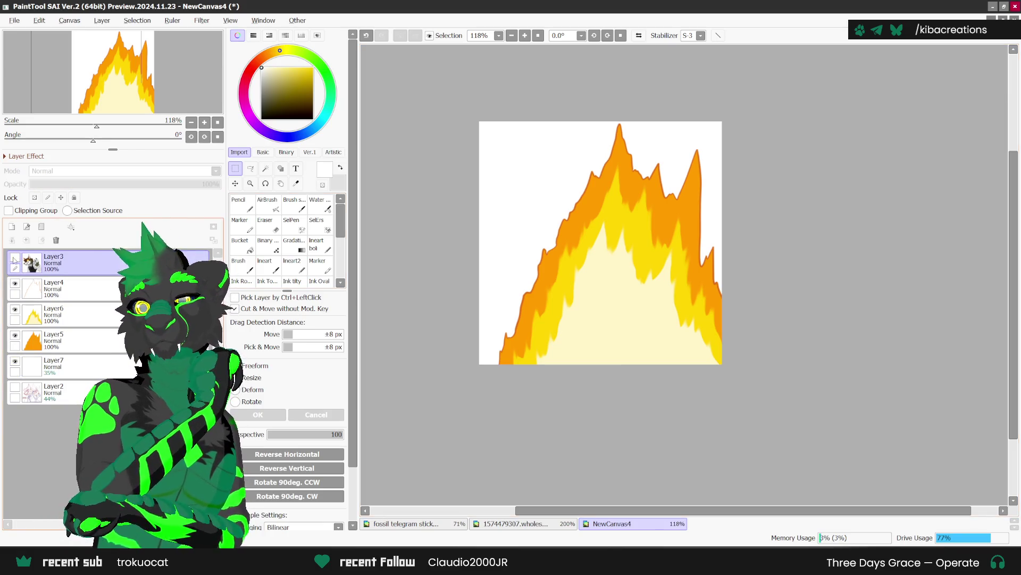
click(15, 257)
click(53, 392)
click(11, 226)
click(273, 103)
click(278, 83)
click(242, 244)
click(672, 291)
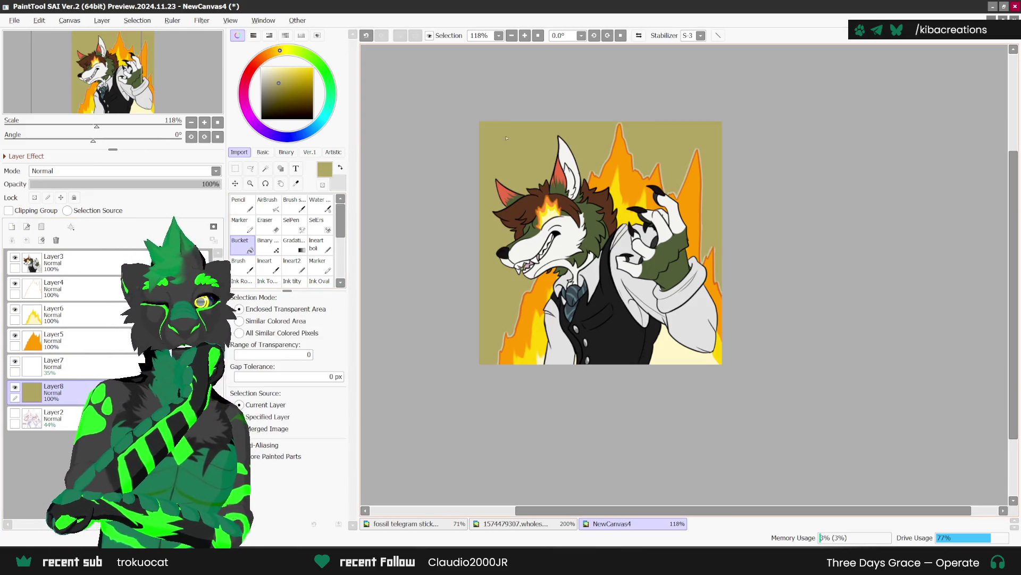
scroll(731, 218, up, 1)
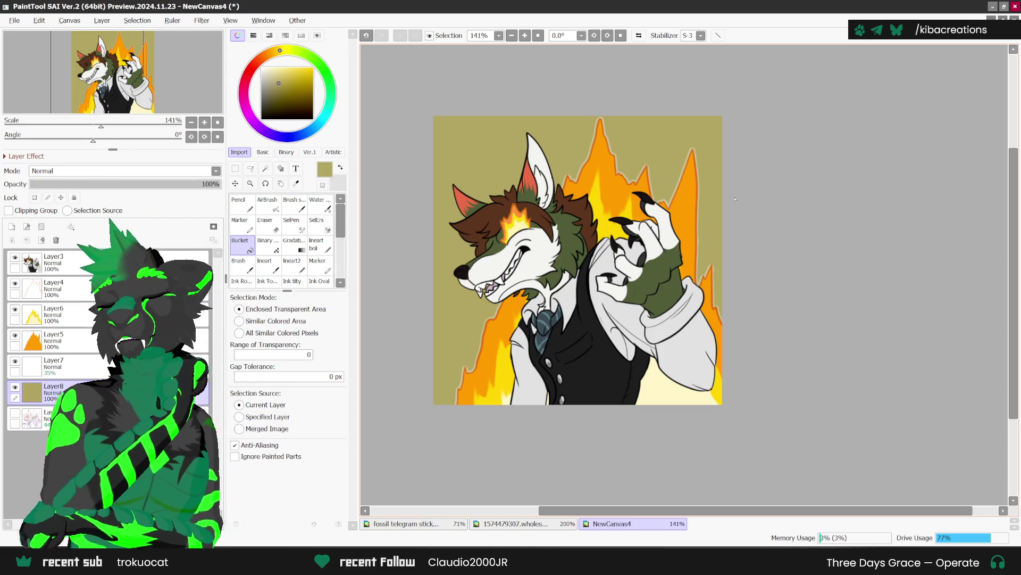
Select the background around the wolf by colour and invert it onto the character.
click(54, 262)
click(266, 168)
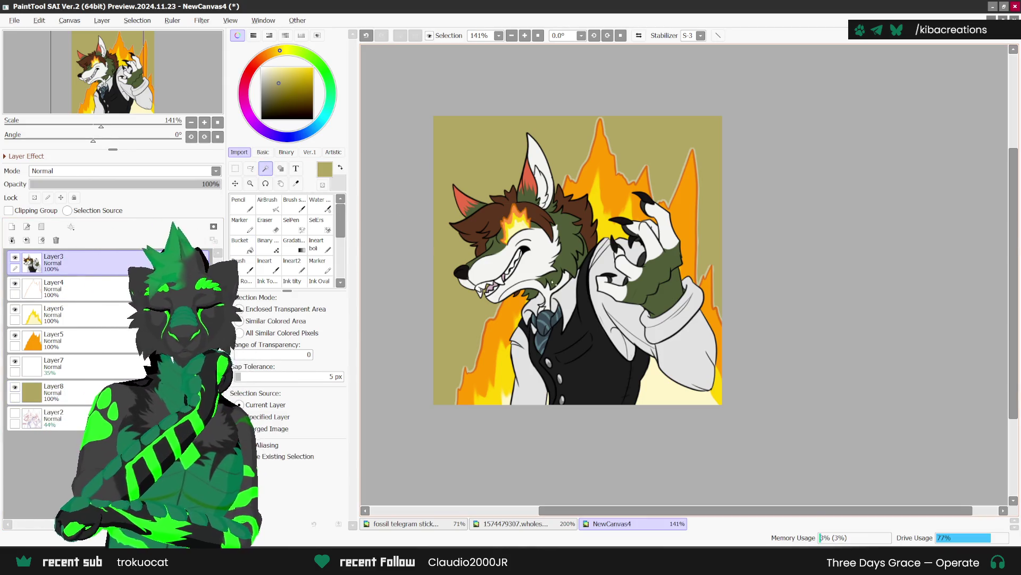
click(239, 321)
scroll(639, 197, up, 1)
click(633, 197)
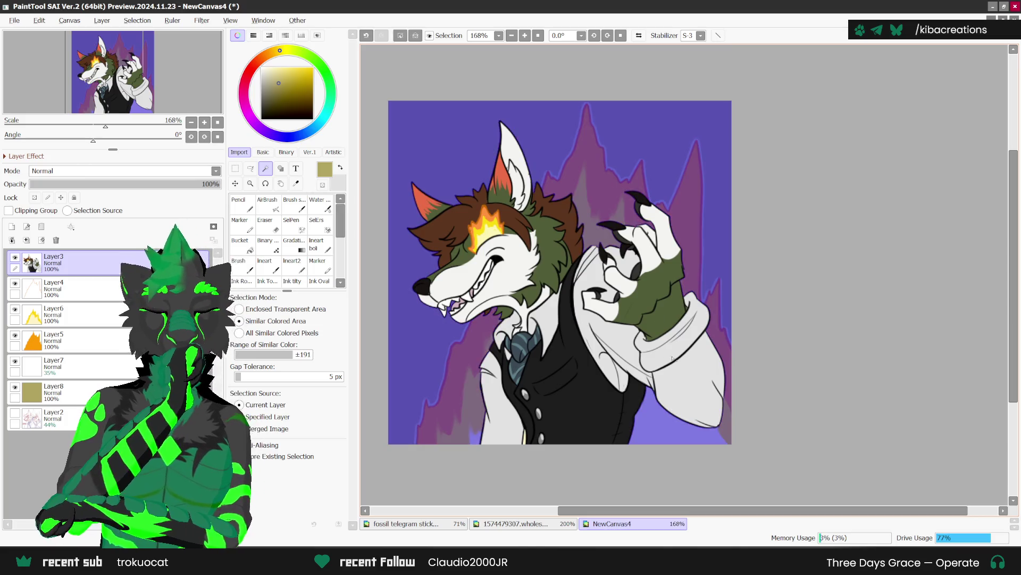
scroll(544, 424, down, 1)
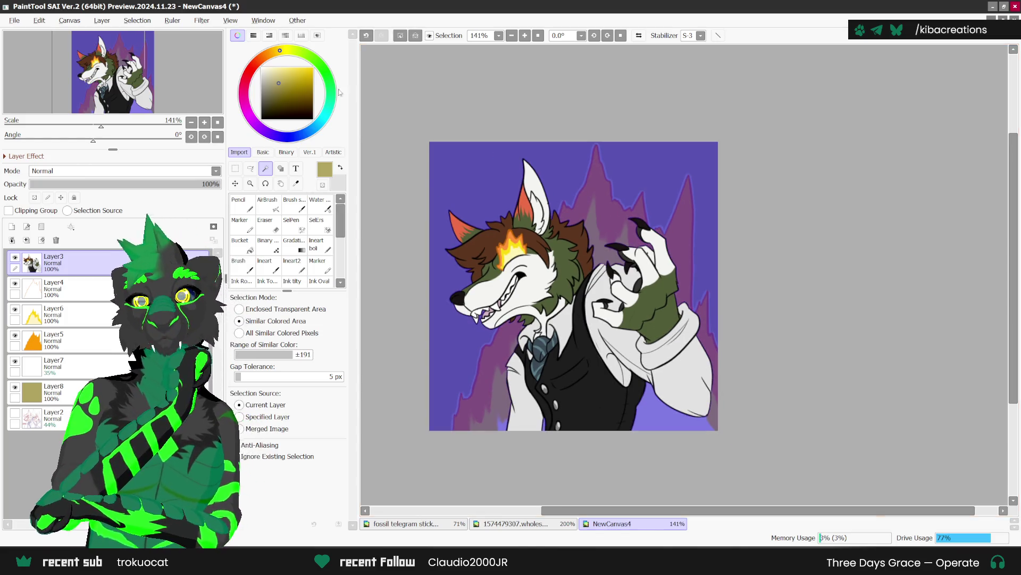
click(137, 20)
click(158, 48)
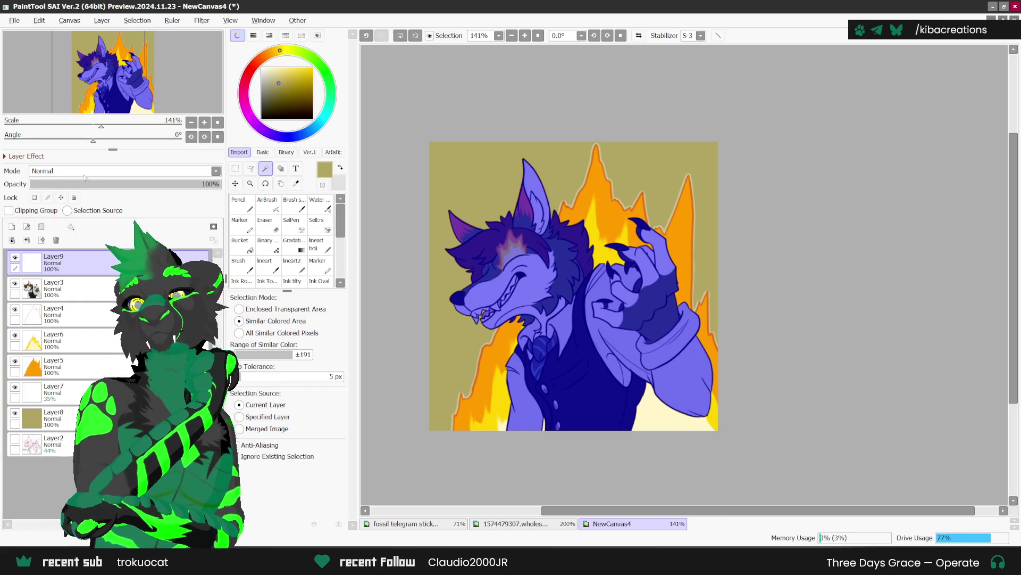
Fill the wolf selection reddish-brown on a Multiply layer set to 37% opacity.
click(215, 171)
click(80, 200)
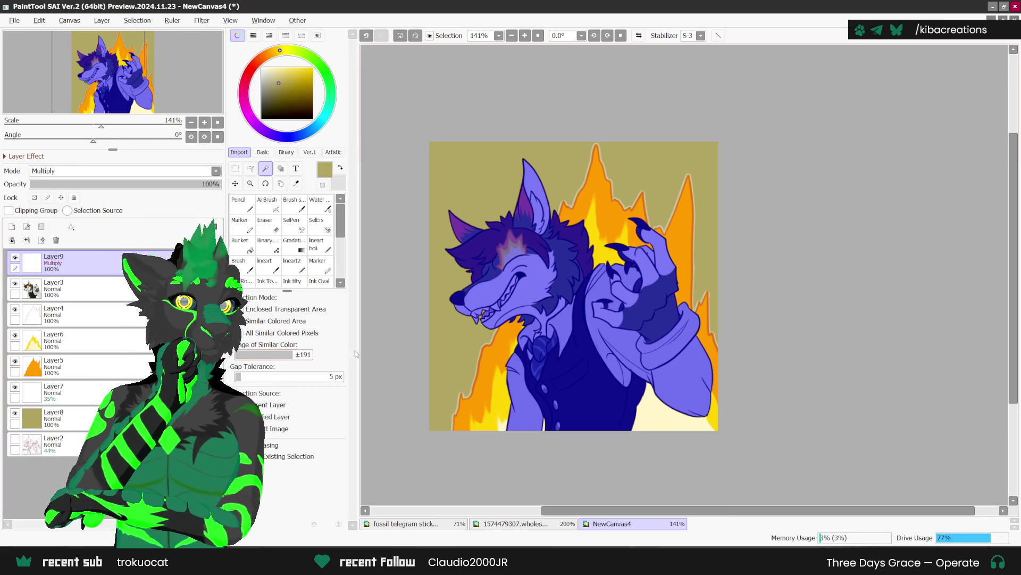
click(266, 56)
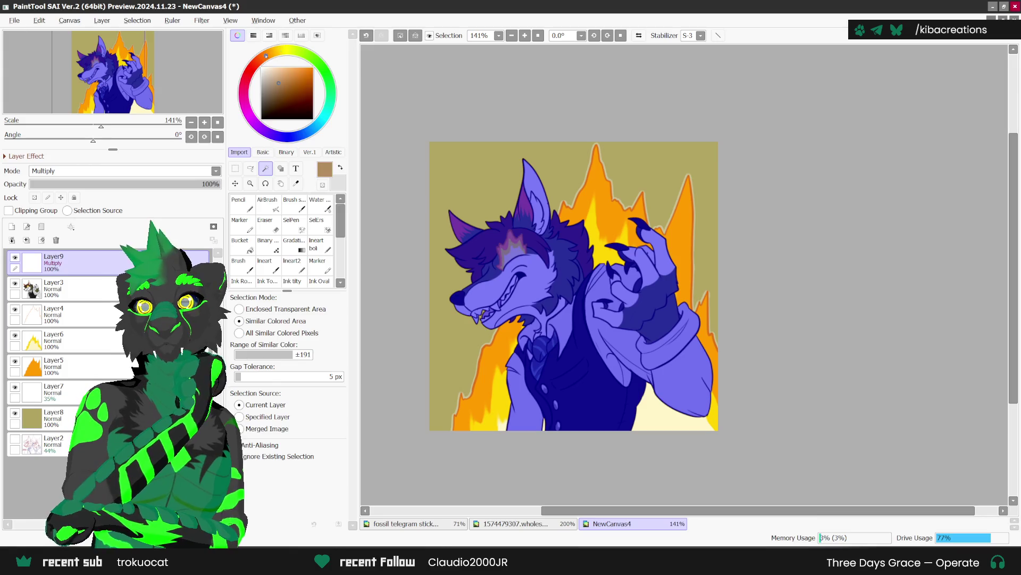
drag(309, 109, 301, 95)
click(277, 51)
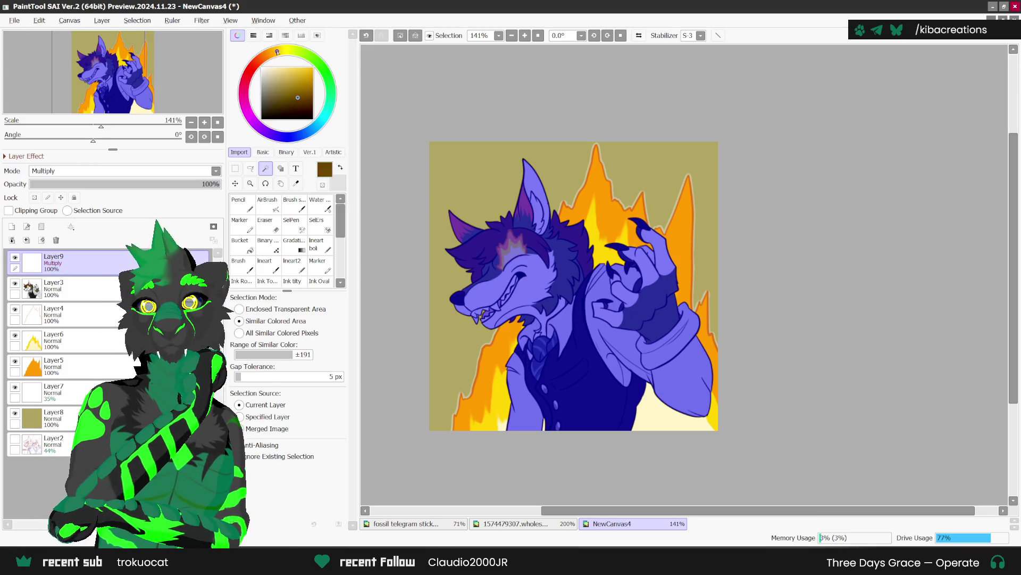
click(303, 90)
click(269, 55)
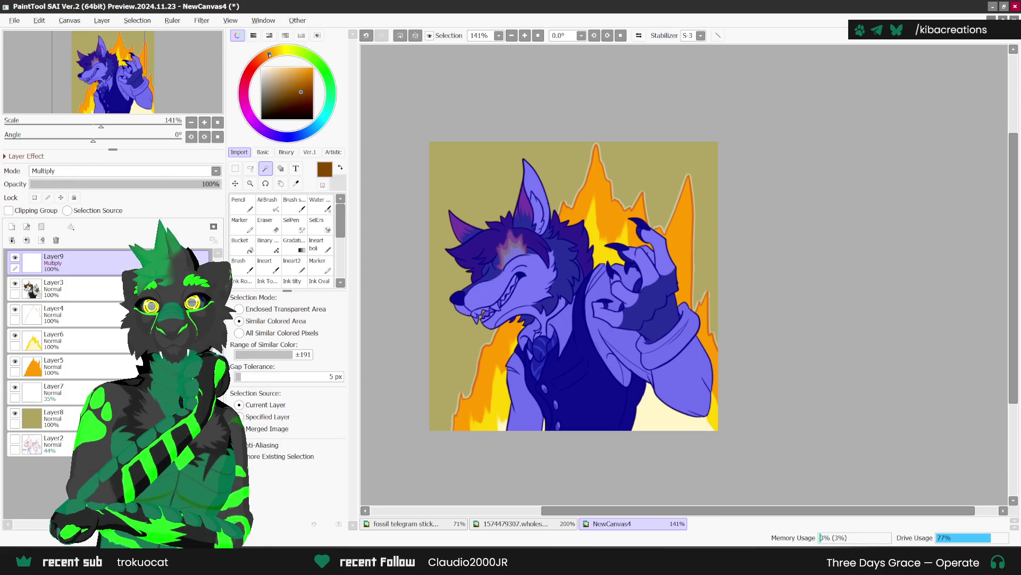
click(240, 242)
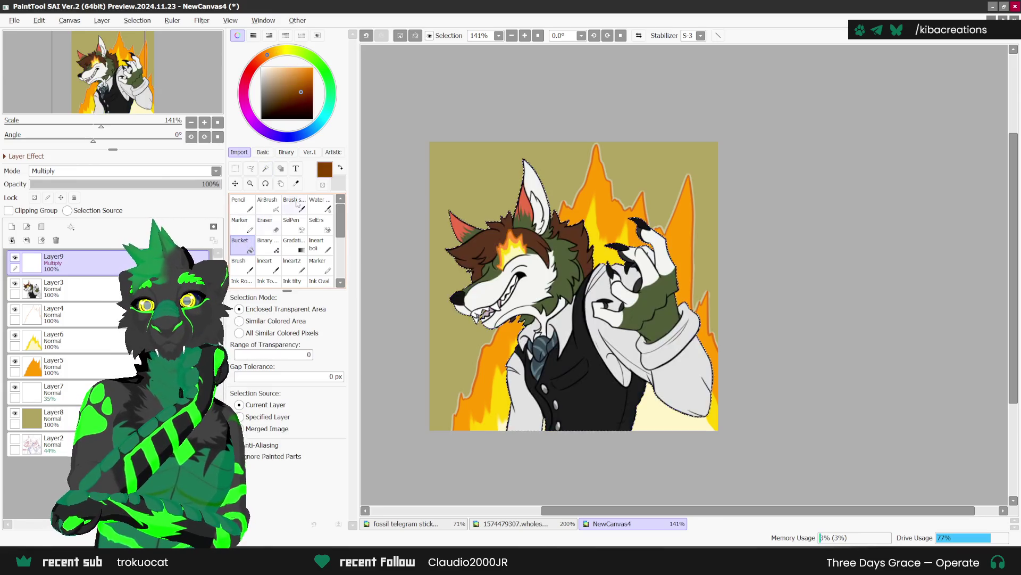
click(553, 309)
mouse_move(90, 183)
mouse_down()
mouse_move(102, 185)
mouse_move(32, 184)
mouse_up()
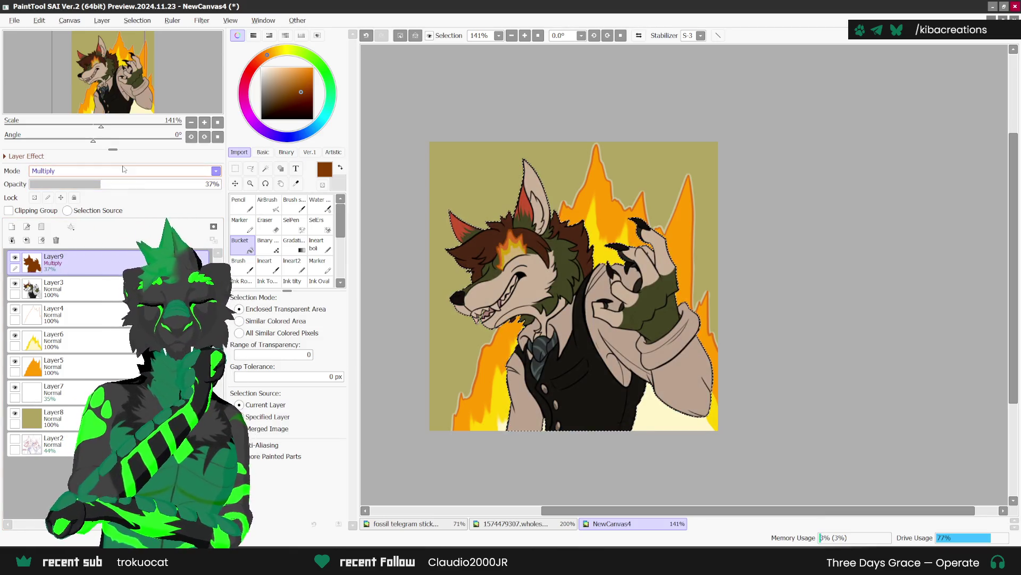
Set the next layer's blend mode to Shine and pick bright yellow.
click(216, 170)
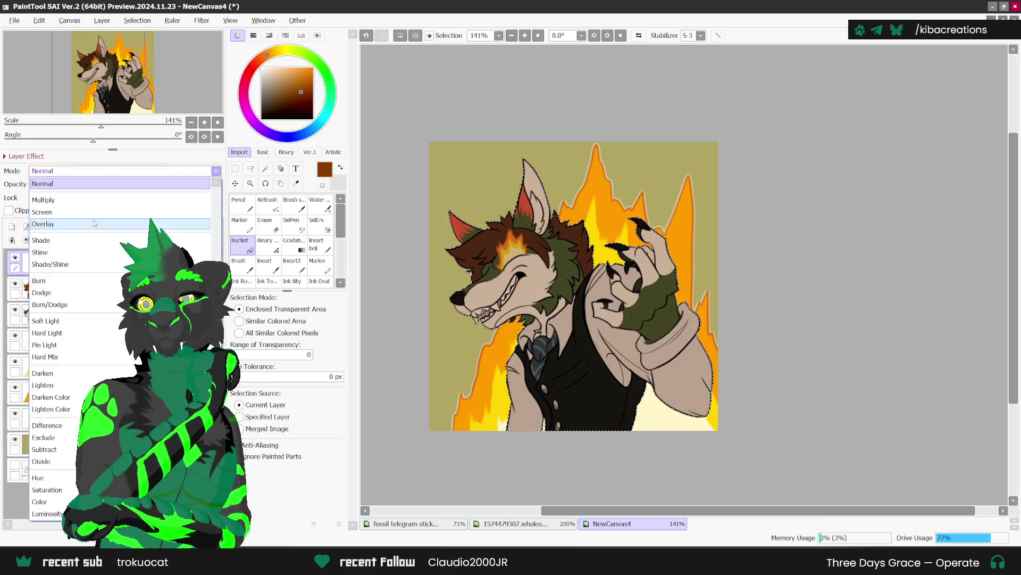
click(40, 252)
click(280, 52)
click(313, 68)
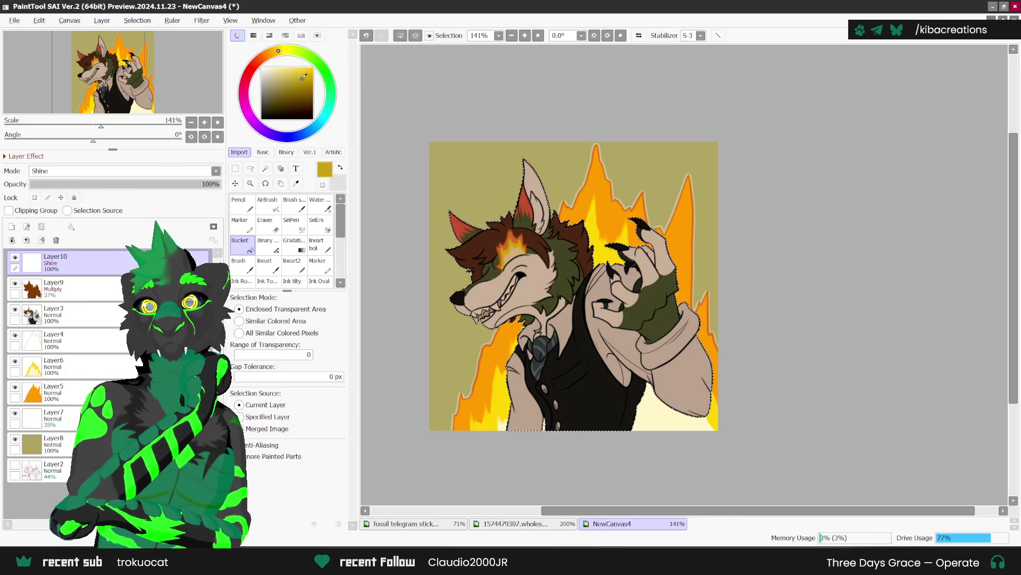
Pencil a bright yellow shine on the ear tip and lower the Shine layer to 23% opacity.
click(242, 206)
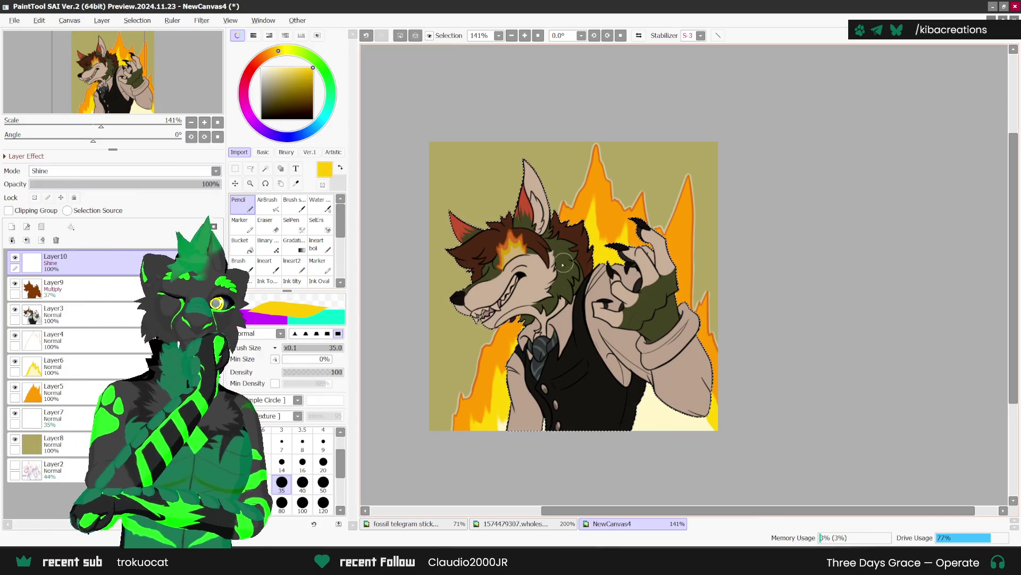
scroll(492, 251, up, 3)
drag(558, 110, 556, 109)
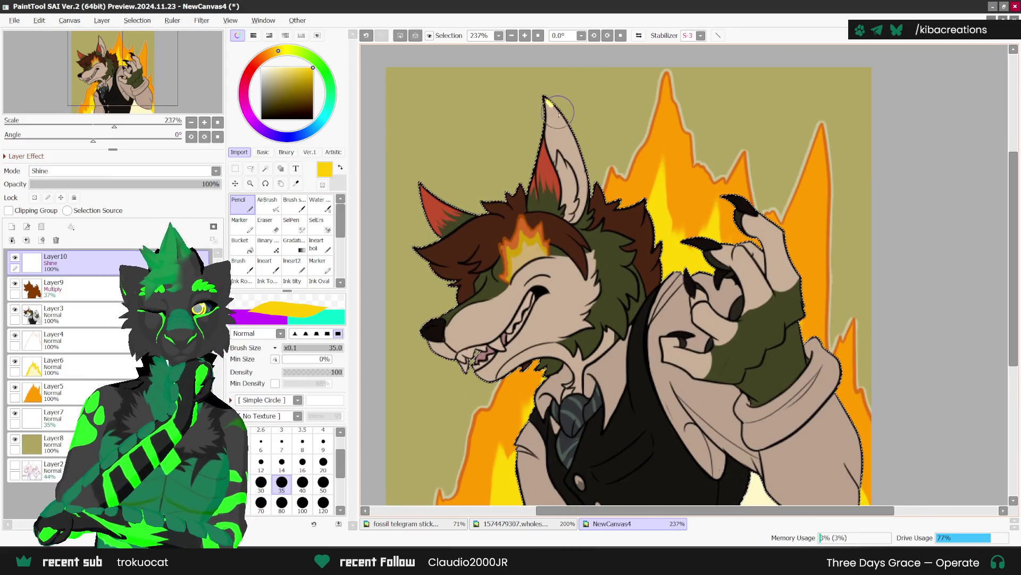
click(89, 184)
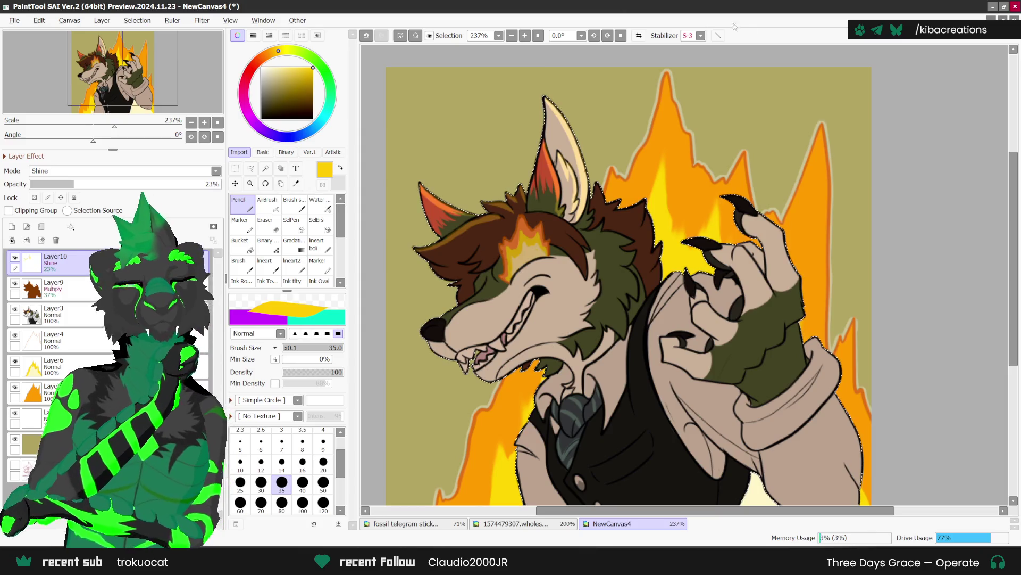
click(341, 168)
click(344, 167)
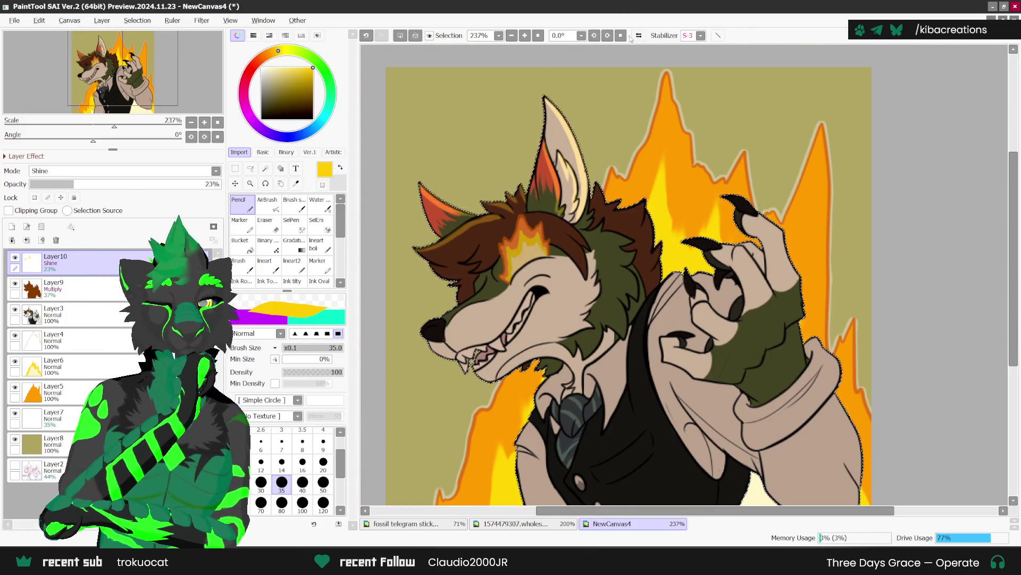
scroll(570, 287, up, 1)
Mirror the canvas and paint shine along the finger outline and the lower sleeve edge.
key(h)
mouse_move(576, 228)
mouse_down()
mouse_move(565, 248)
mouse_move(598, 255)
mouse_move(621, 212)
mouse_up()
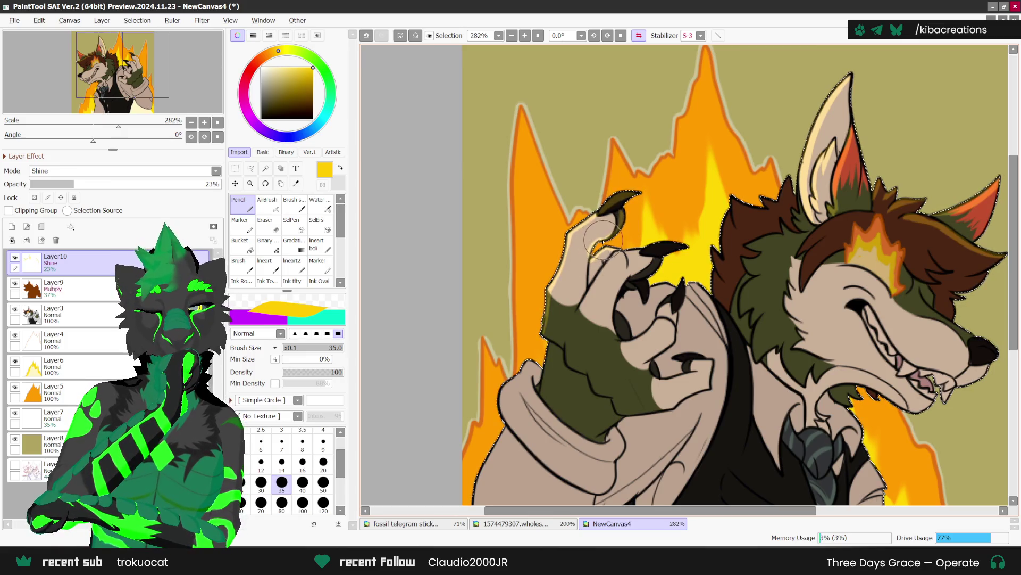
scroll(601, 242, down, 1)
scroll(614, 292, down, 1)
scroll(571, 316, up, 1)
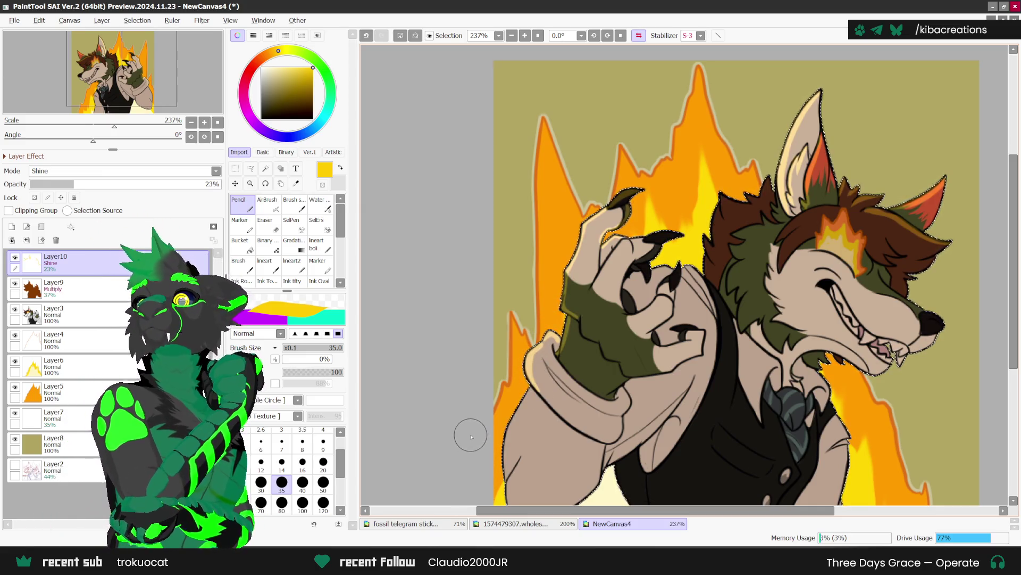
scroll(543, 345, up, 1)
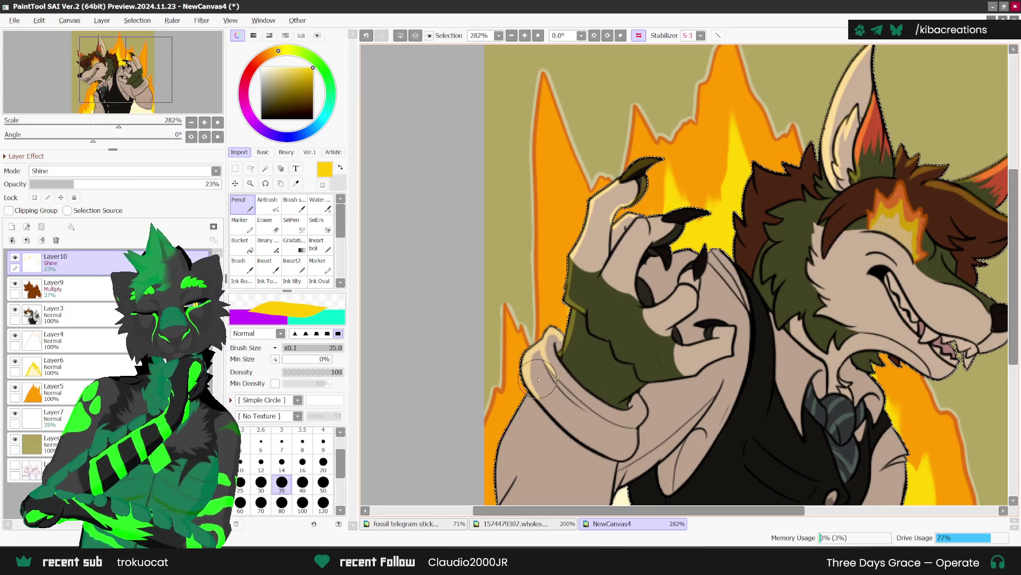
scroll(551, 372, down, 2)
scroll(550, 375, up, 1)
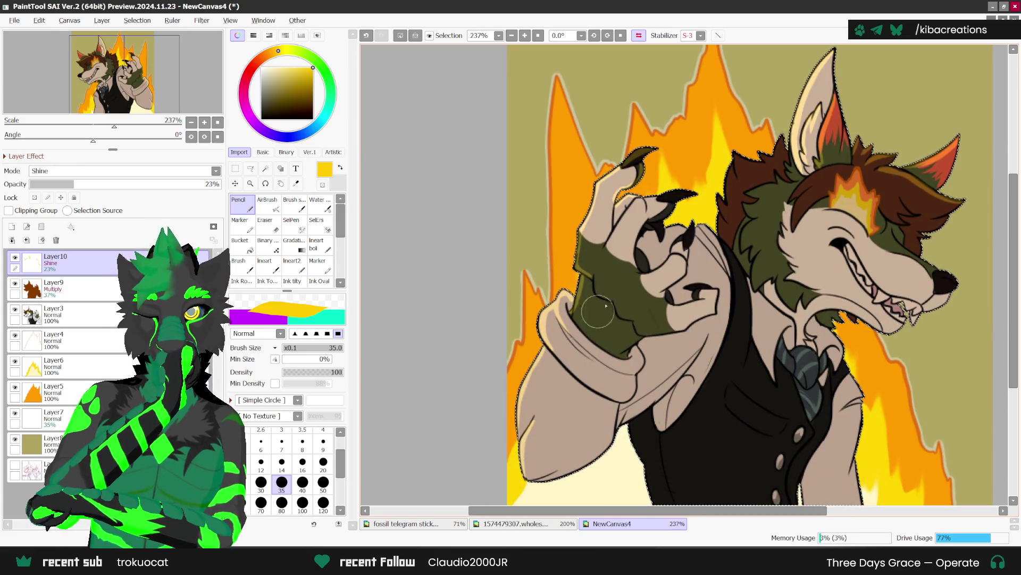
mouse_move(620, 407)
mouse_down()
mouse_move(596, 442)
mouse_move(538, 479)
mouse_move(630, 423)
mouse_move(617, 425)
mouse_move(689, 367)
mouse_move(647, 420)
mouse_move(645, 459)
mouse_up()
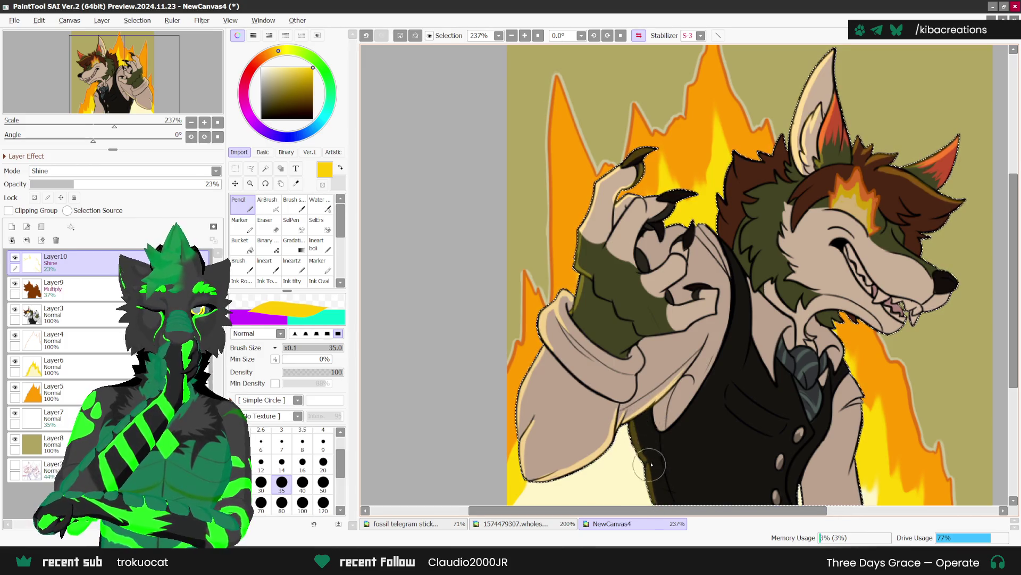
scroll(398, 430, down, 1)
scroll(635, 286, up, 2)
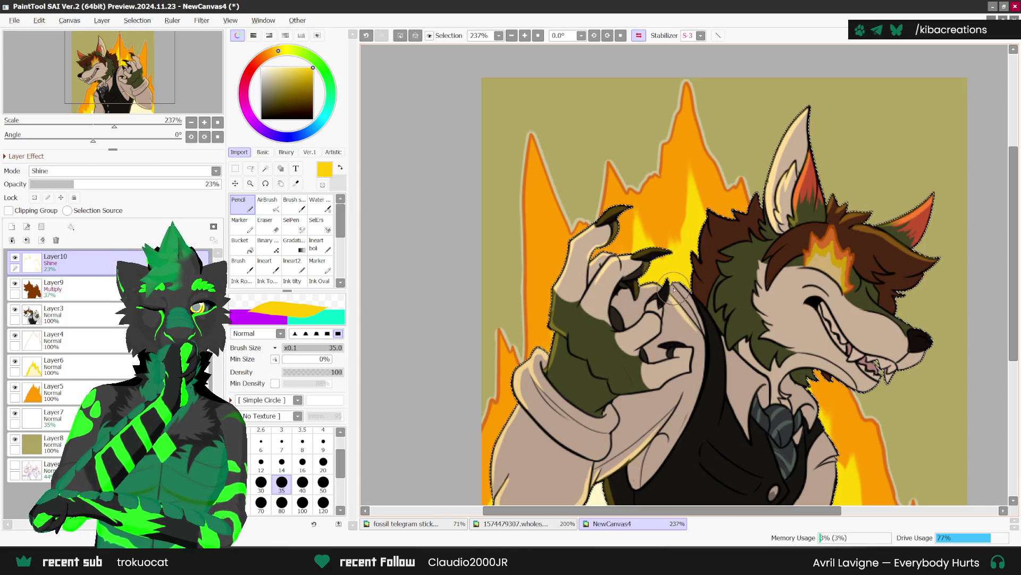
scroll(710, 271, down, 1)
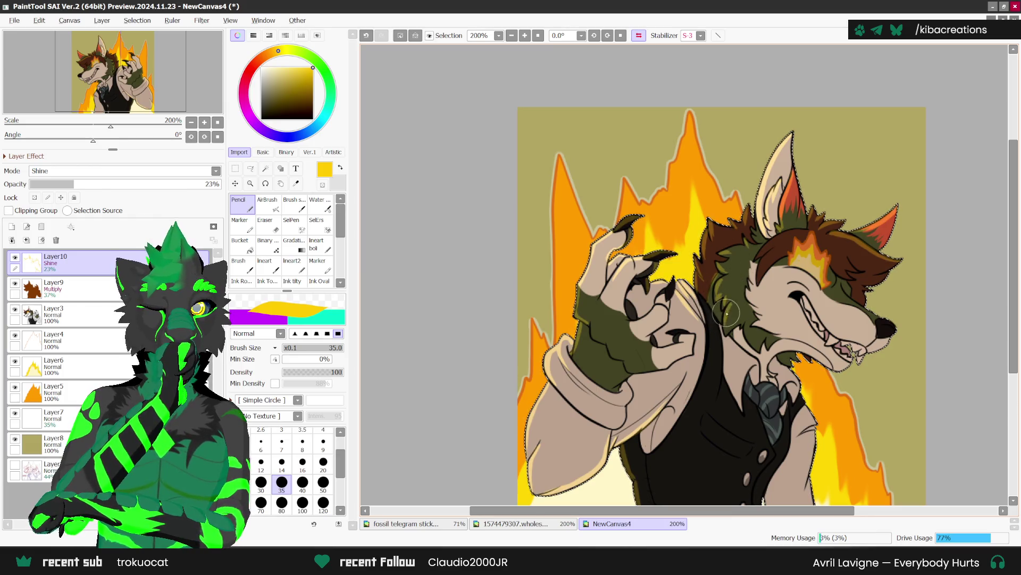
scroll(719, 299, down, 3)
Flip the canvas view back to normal and pick the AirBrush tool.
click(640, 35)
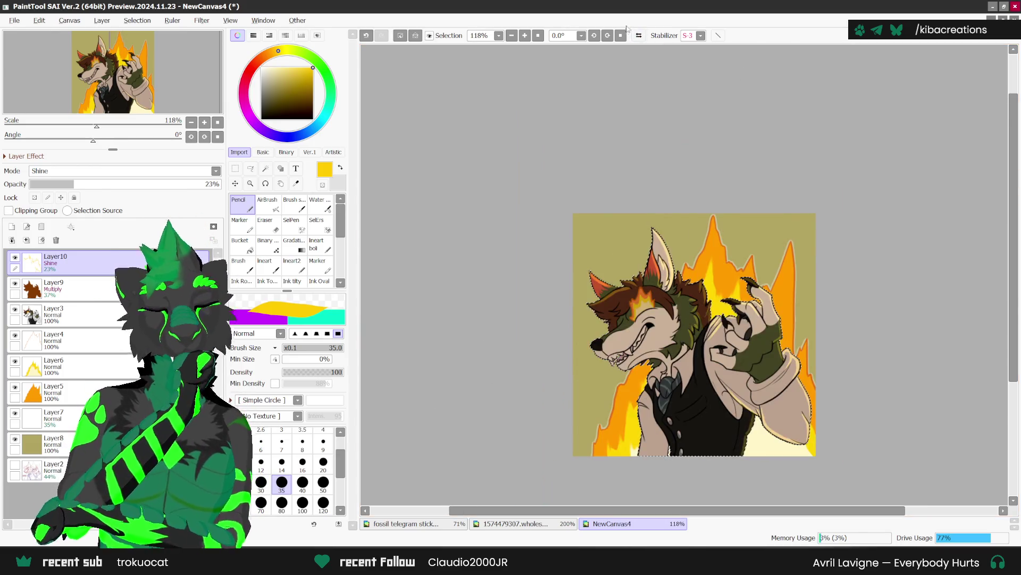
scroll(626, 368, up, 3)
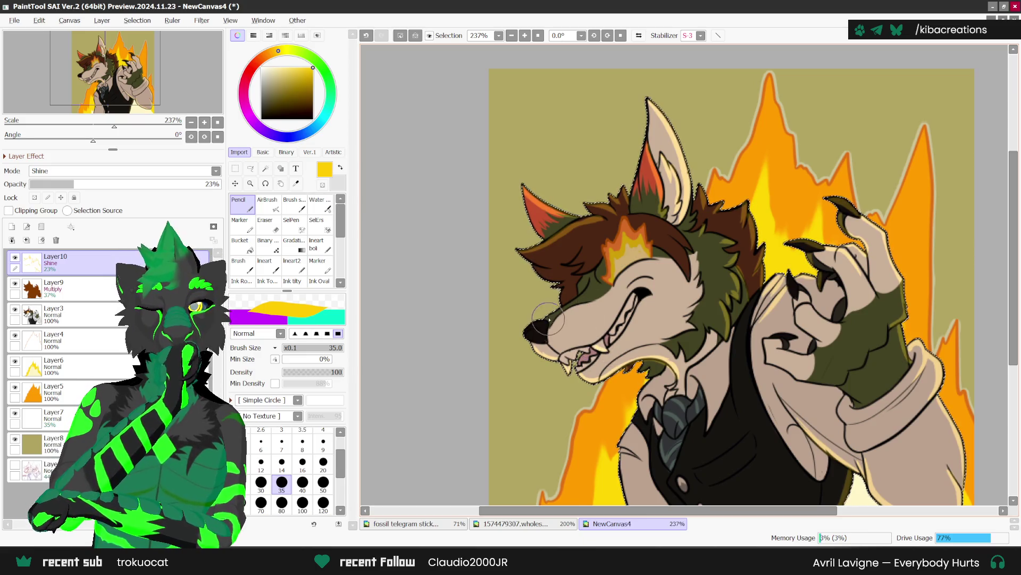
scroll(560, 297, down, 2)
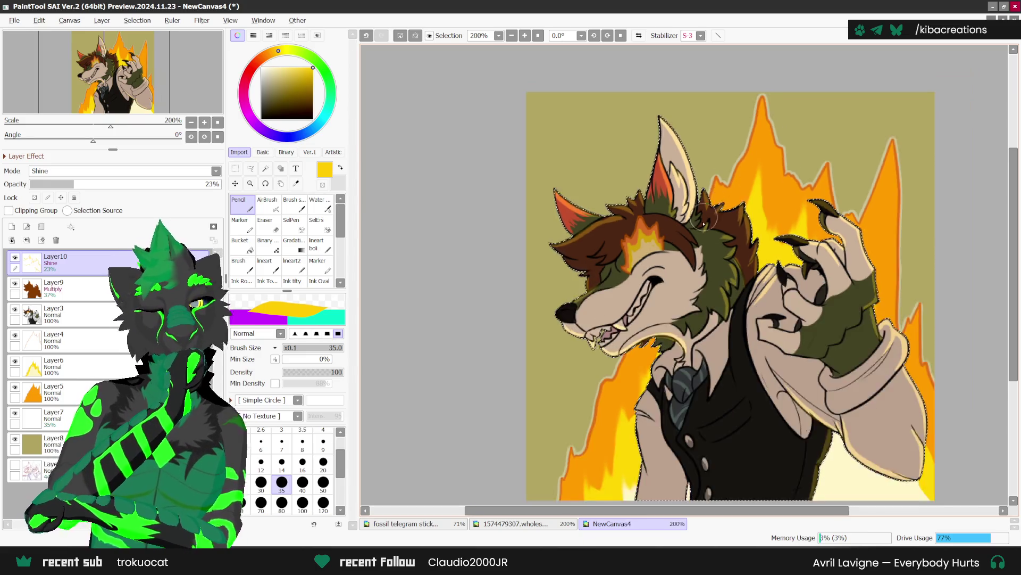
scroll(627, 307, up, 2)
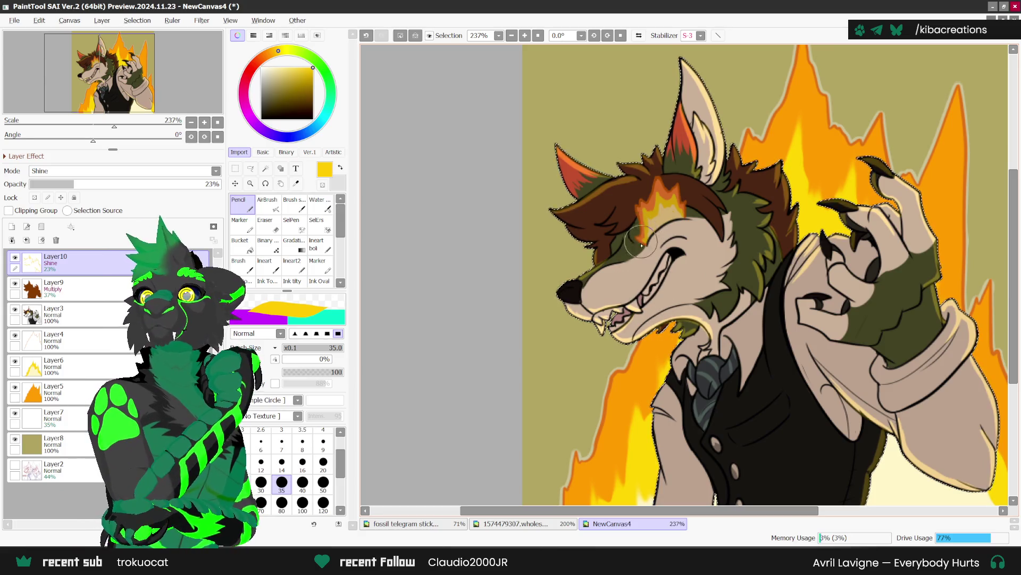
scroll(718, 374, up, 1)
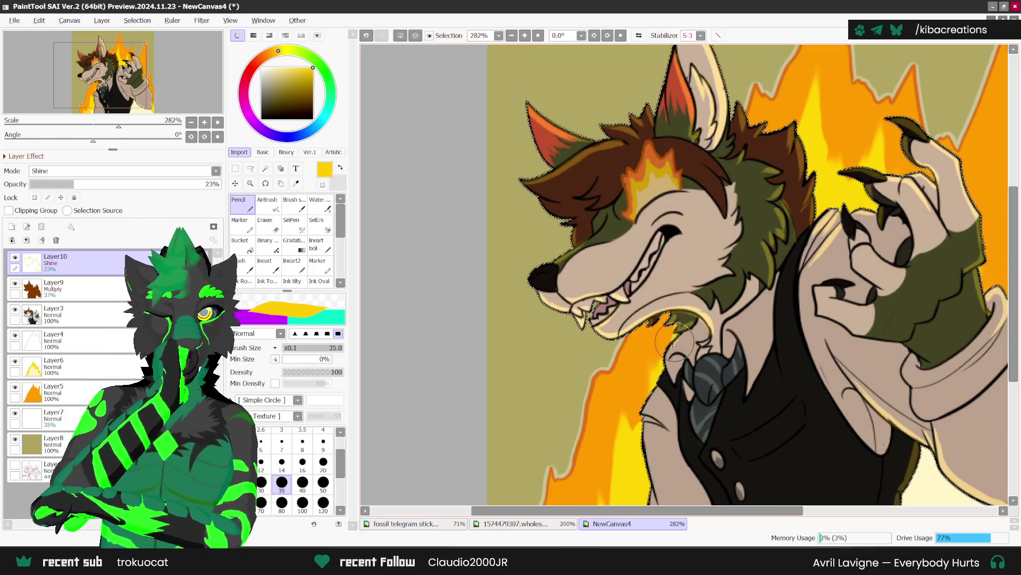
scroll(704, 356, down, 1)
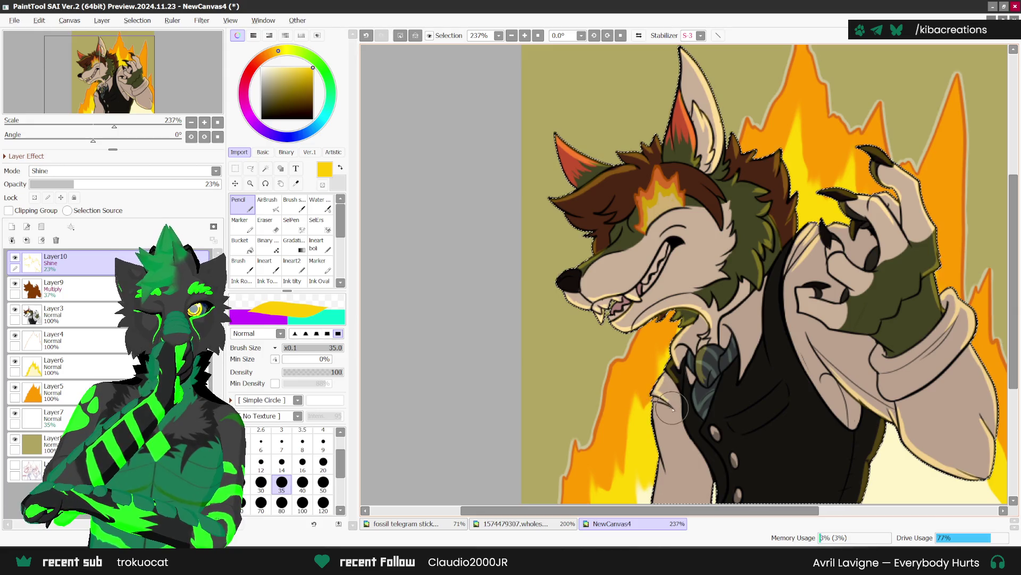
scroll(672, 408, down, 1)
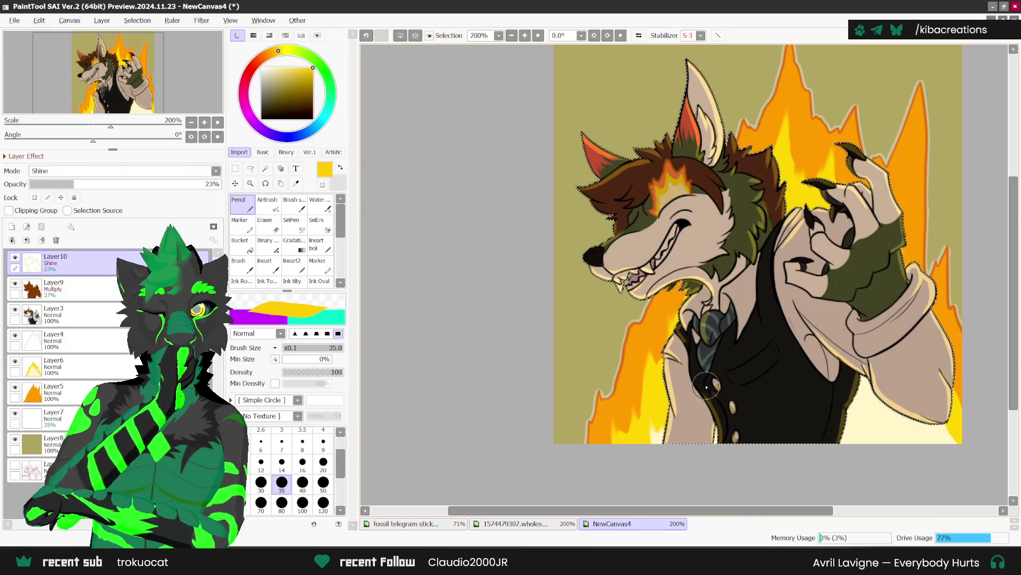
scroll(663, 215, up, 1)
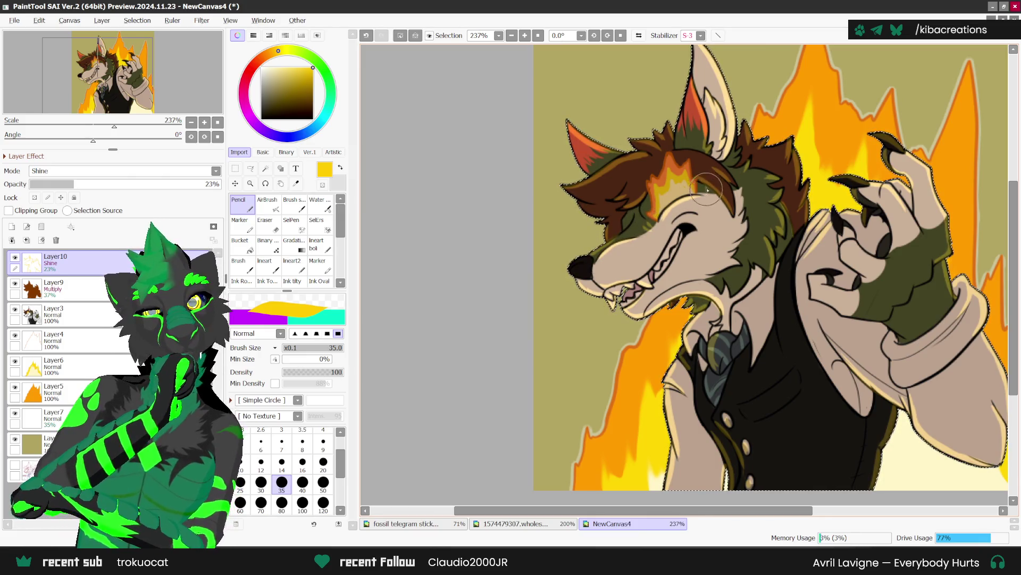
scroll(703, 258, down, 2)
scroll(702, 258, up, 1)
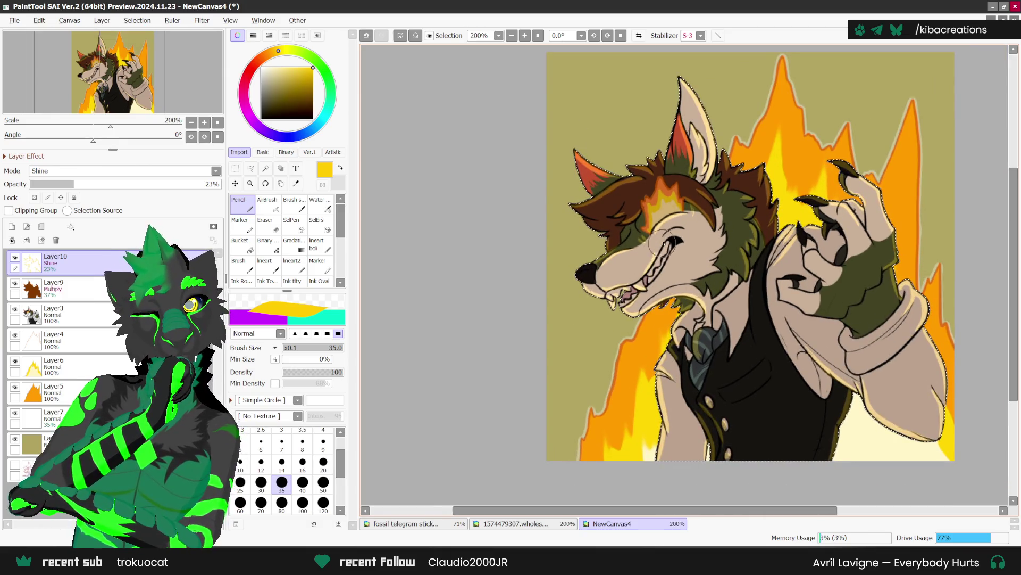
scroll(642, 271, down, 1)
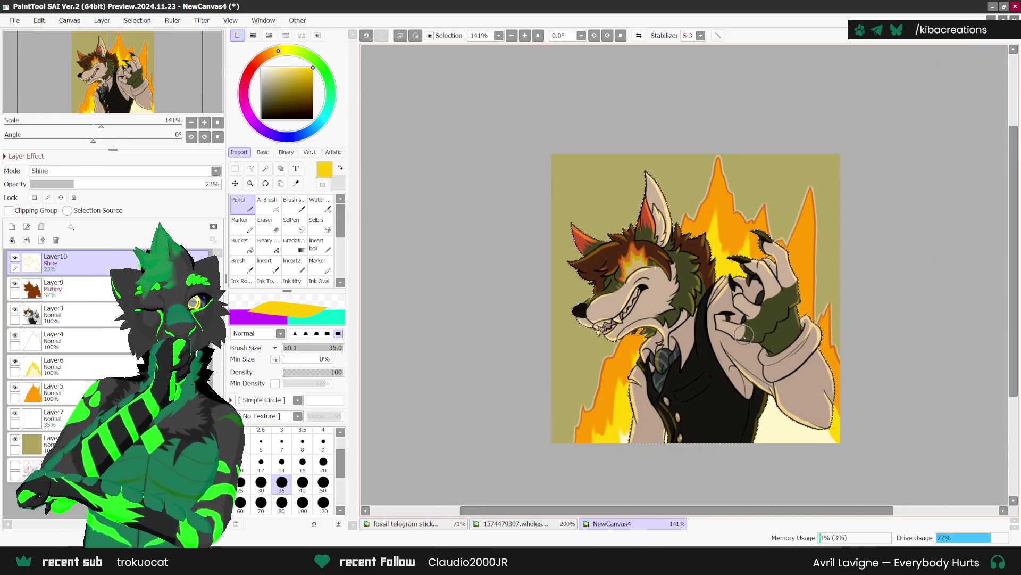
scroll(774, 410, up, 1)
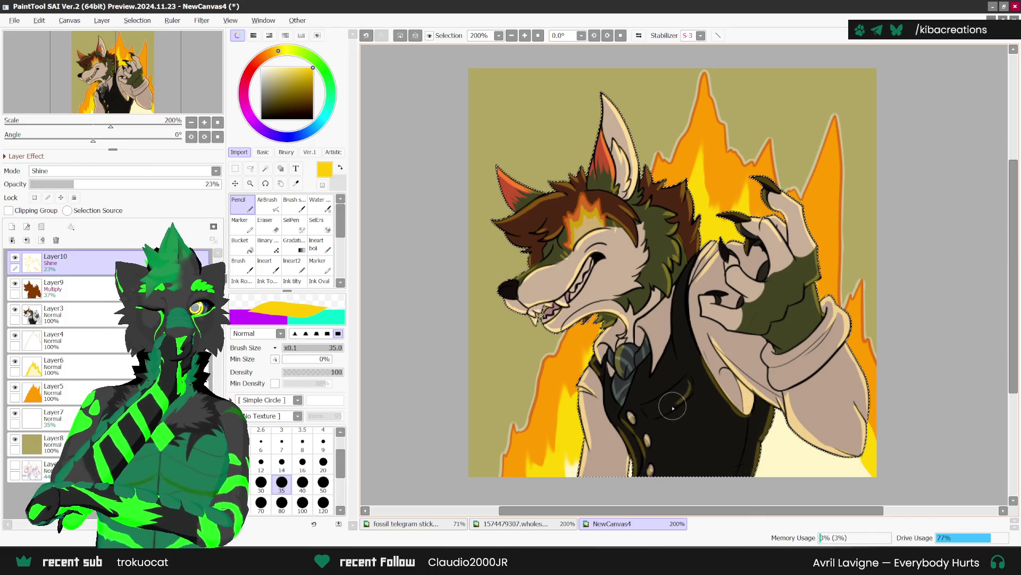
scroll(564, 475, down, 1)
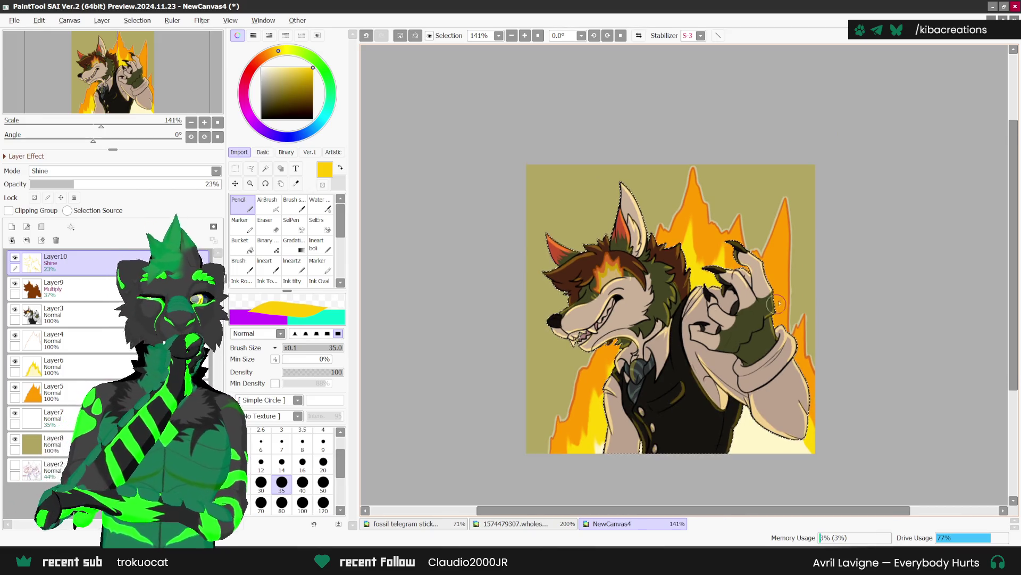
click(271, 205)
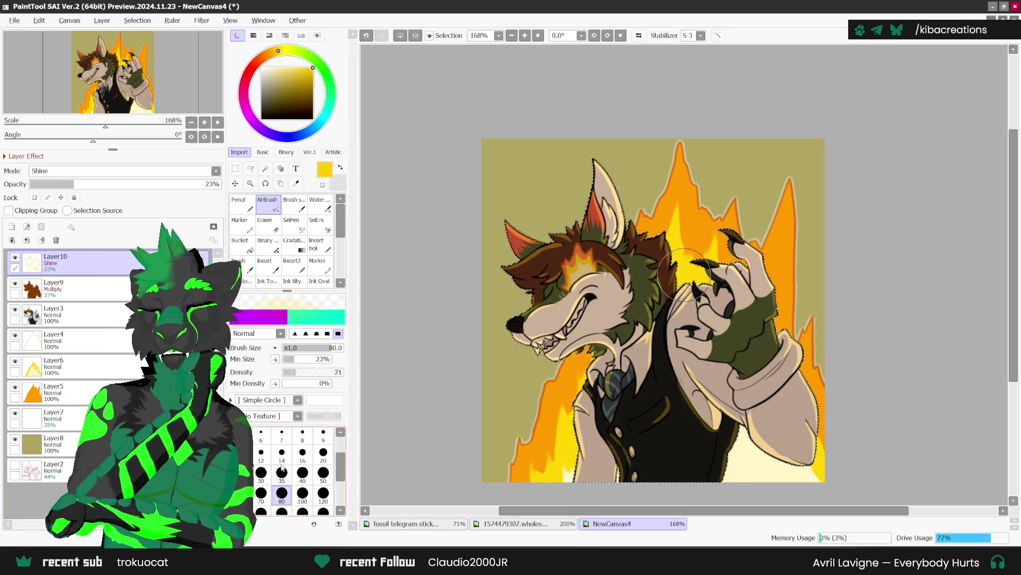
Set the AirBrush to size 35, then 14, and airbrush a soft glow over the claws.
click(281, 472)
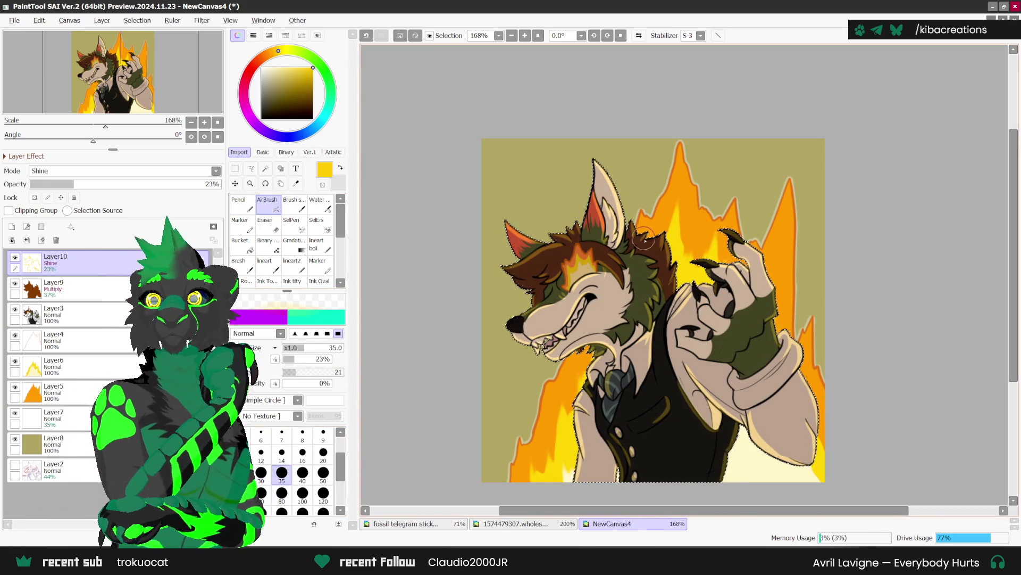
scroll(633, 193, up, 1)
key(bracketleft)
key(bracketleft)
key(bracketleft)
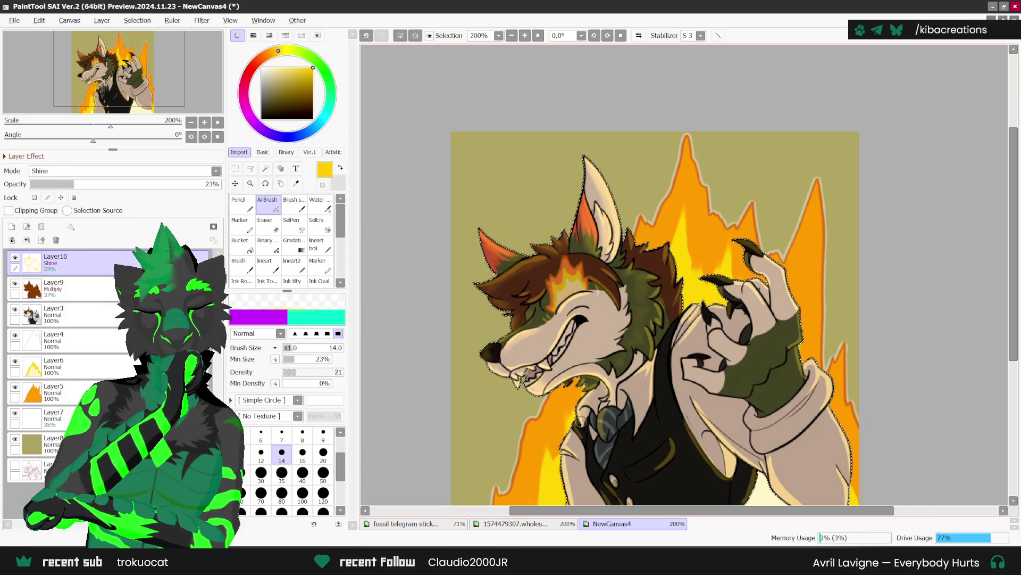
scroll(579, 410, down, 1)
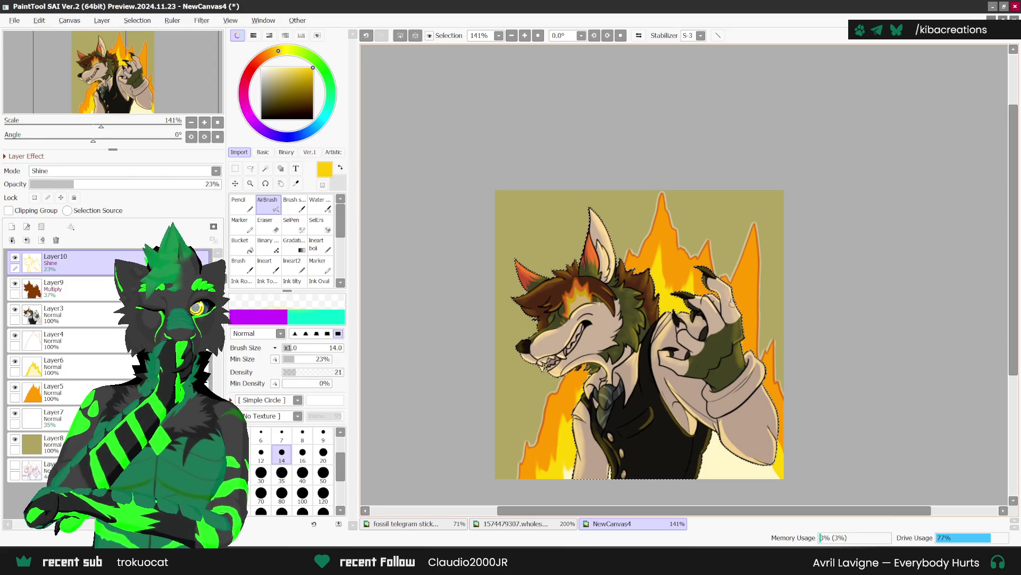
drag(716, 284, 706, 271)
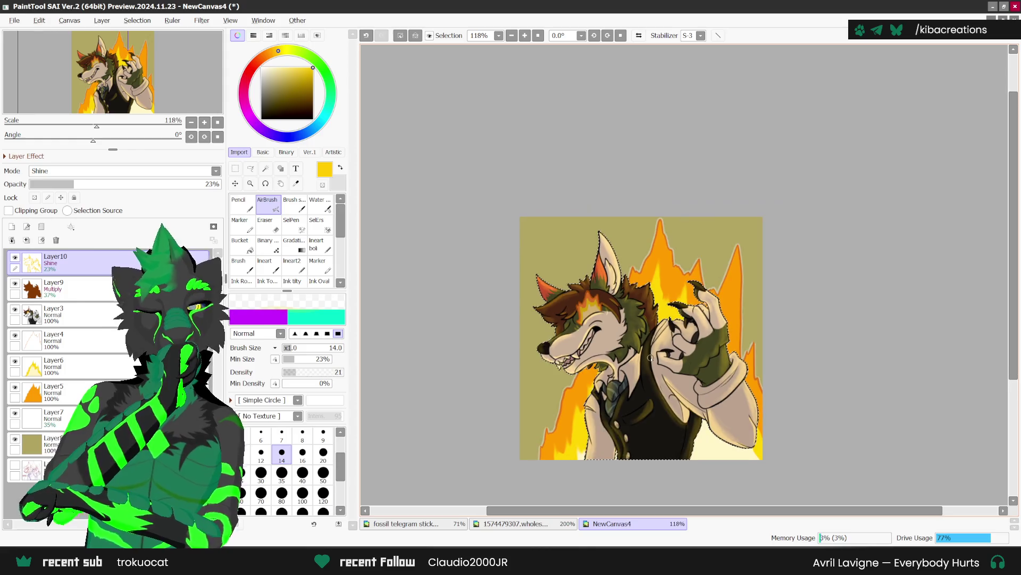
drag(610, 440, 590, 456)
Make the Multiply shadow layer active, switch to Eraser at size 14, and add a new layer.
click(70, 288)
click(265, 223)
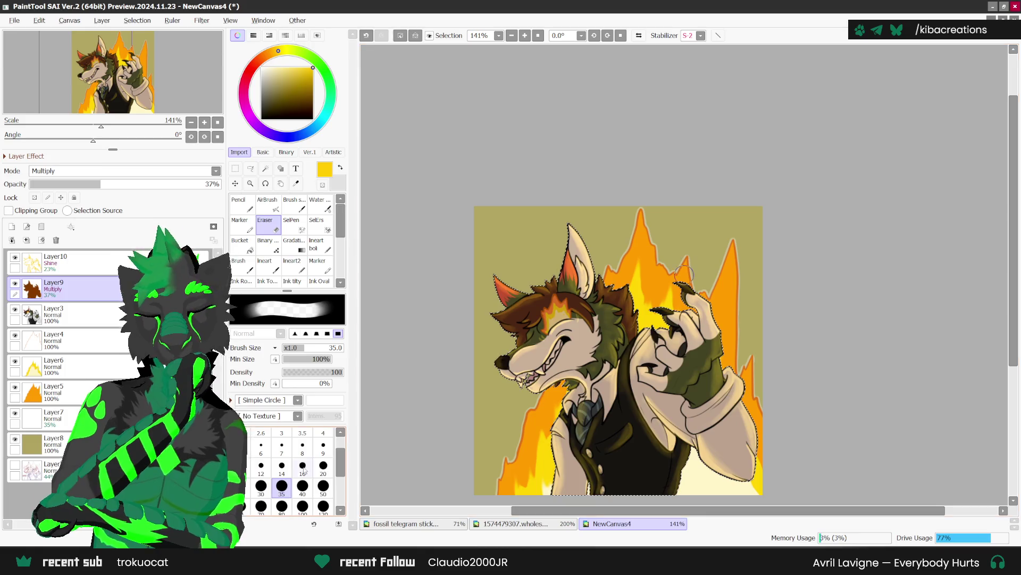
key(bracketleft)
key(bracketleft)
key(bracketleft)
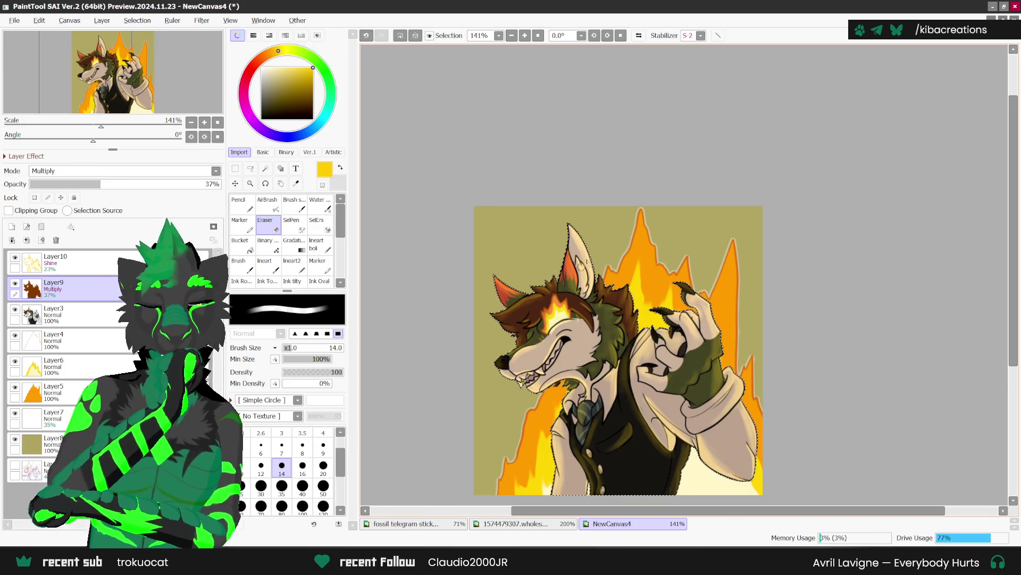
scroll(465, 362, down, 2)
scroll(465, 362, up, 1)
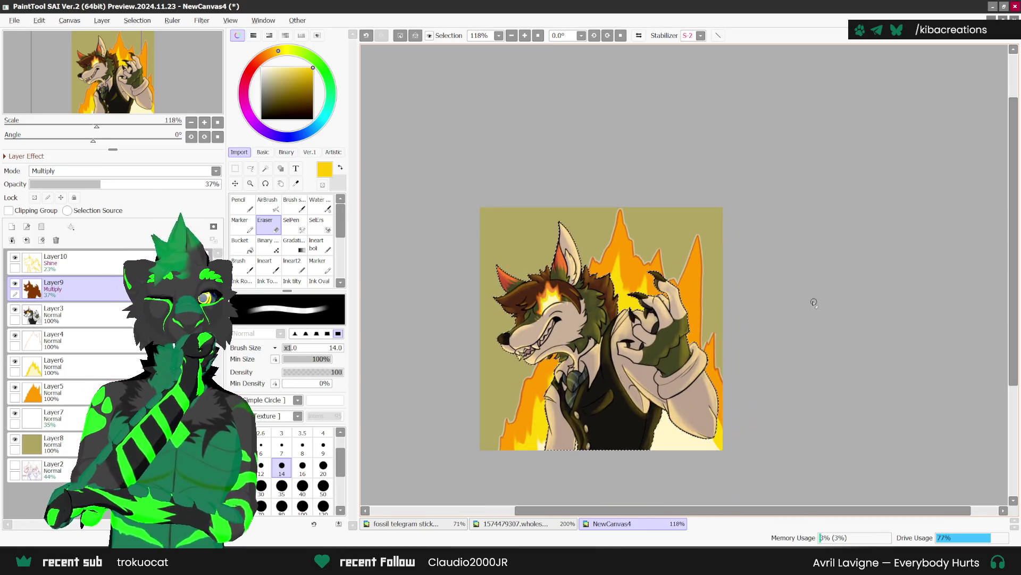
click(11, 227)
click(215, 171)
Set the new layer to Shine and drag a committed radial gradient glow from the wolf's eye.
click(81, 252)
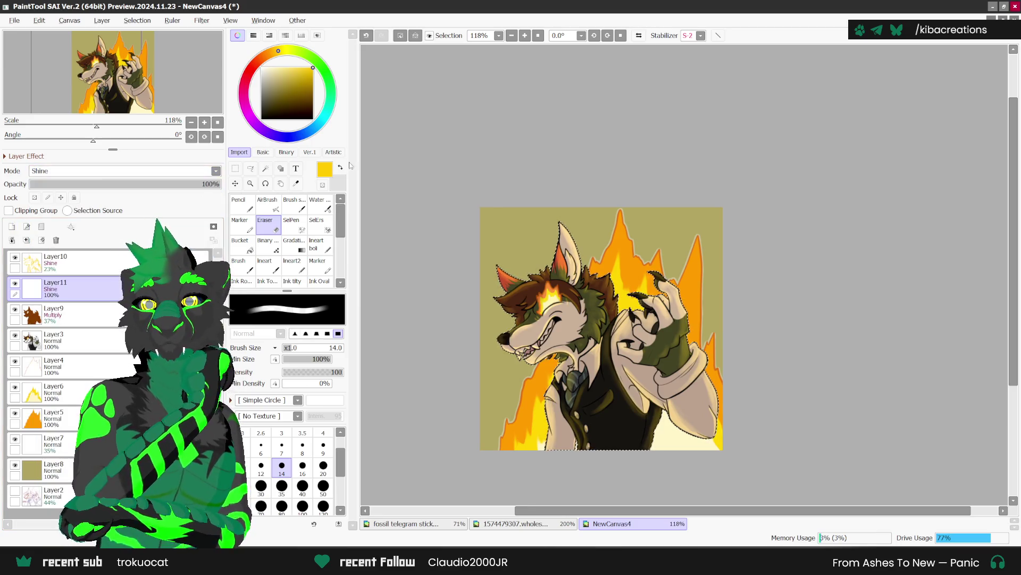
click(296, 241)
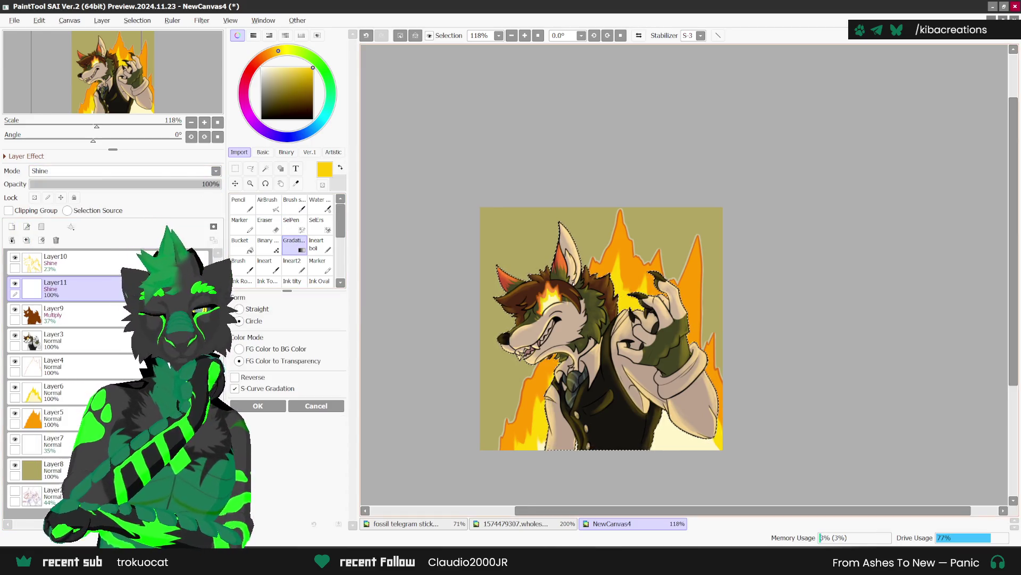
scroll(551, 297, up, 1)
mouse_move(548, 307)
mouse_down()
mouse_move(555, 314)
mouse_move(573, 276)
mouse_move(564, 290)
mouse_up()
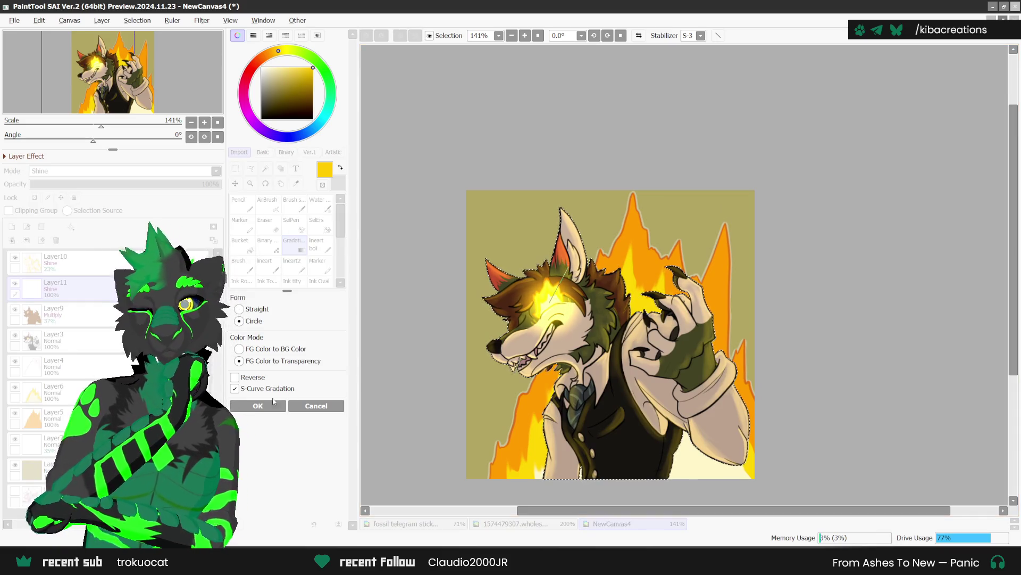
key(Return)
scroll(452, 328, down, 1)
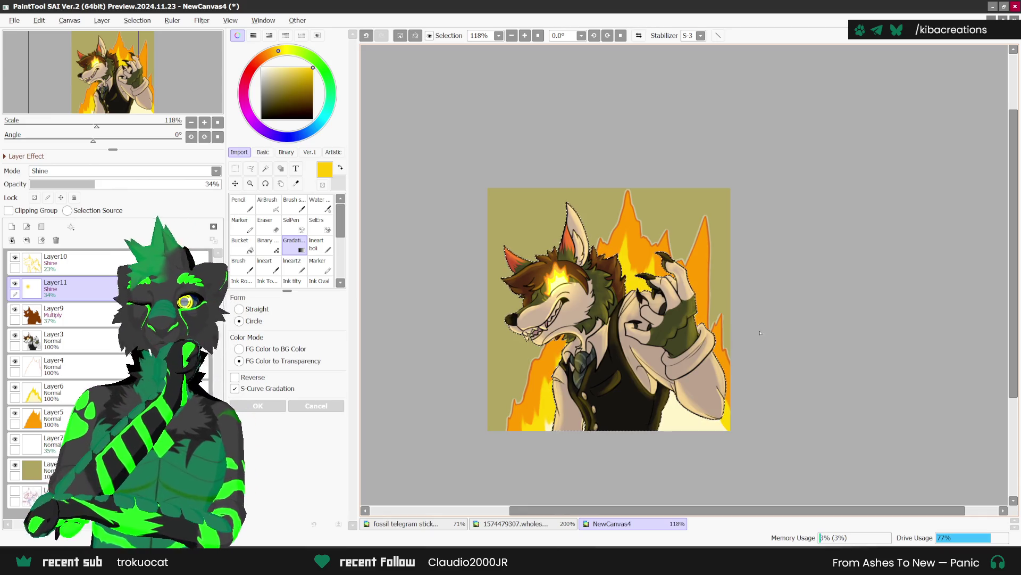
Add Layer12 above Layer4 set to Shine, then try and discard a radial gradient across the figure.
click(53, 366)
click(11, 226)
click(215, 171)
click(53, 252)
click(269, 224)
click(294, 245)
drag(713, 318, 851, 247)
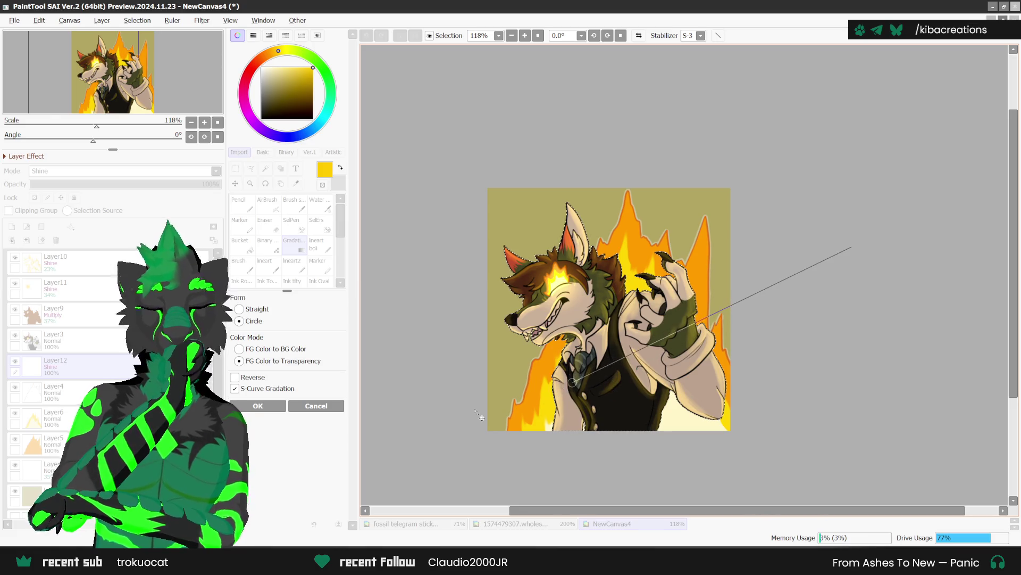
click(317, 407)
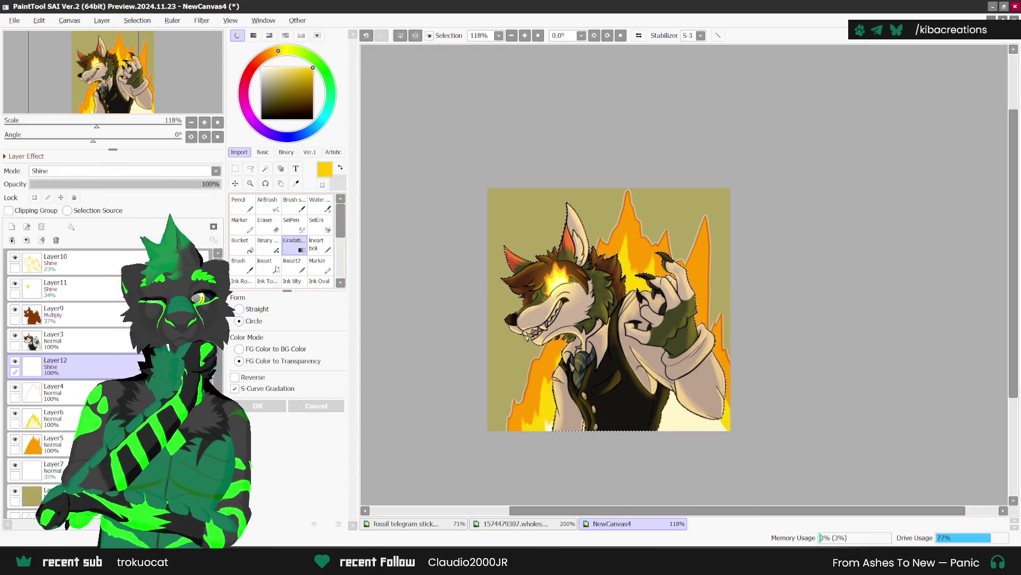
Draw a radial gradient on Layer12 from the upper background downward and commit it.
right_click(282, 288)
click(316, 215)
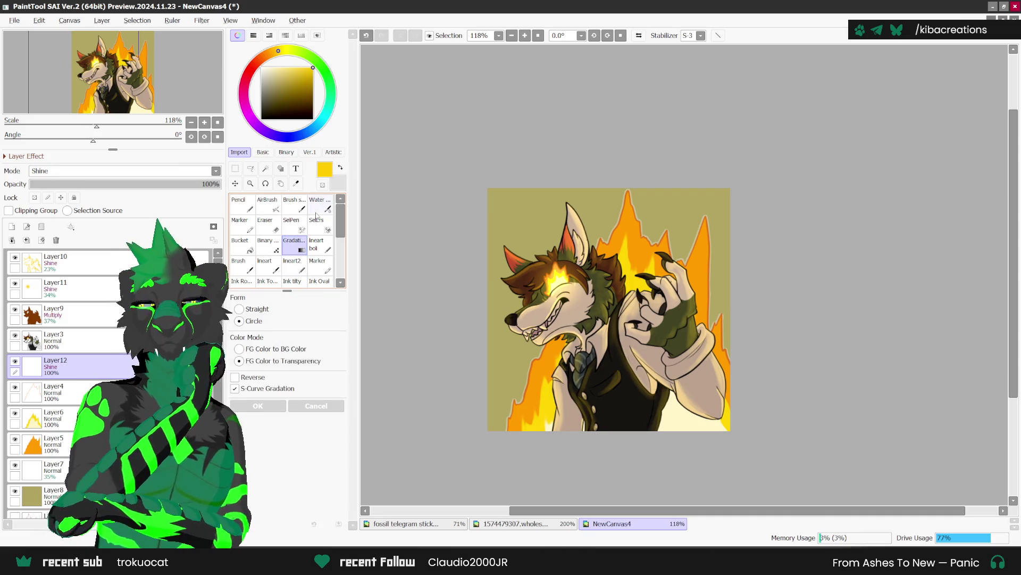
drag(733, 308, 640, 384)
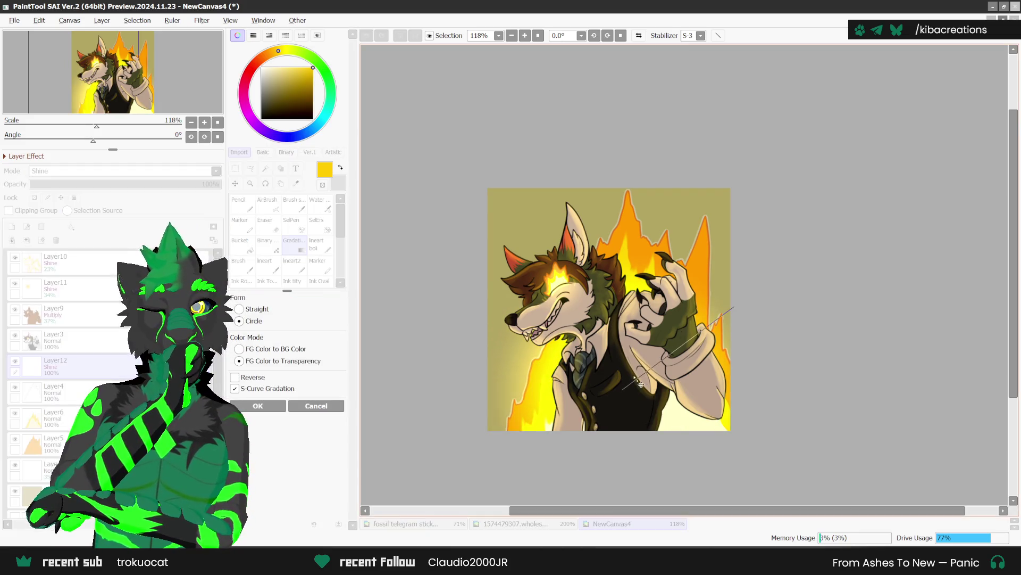
drag(732, 308, 722, 315)
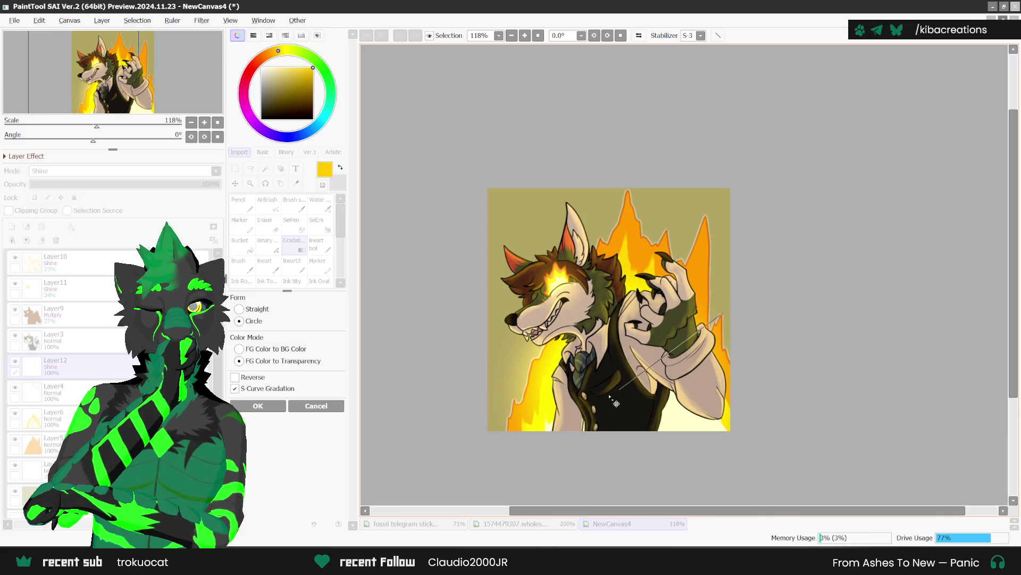
drag(607, 395, 608, 389)
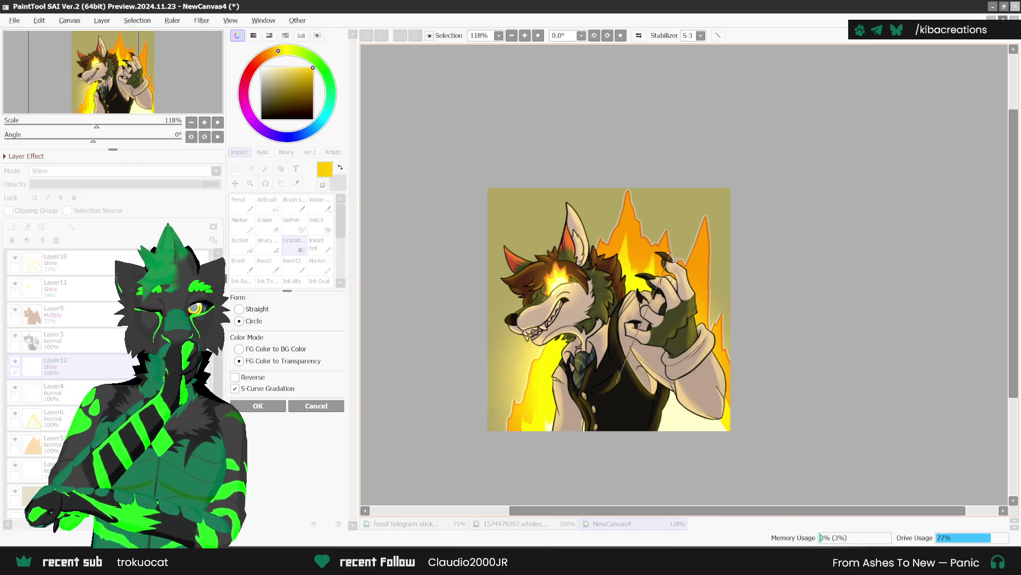
mouse_move(676, 207)
mouse_down()
mouse_move(621, 362)
mouse_move(641, 367)
mouse_up()
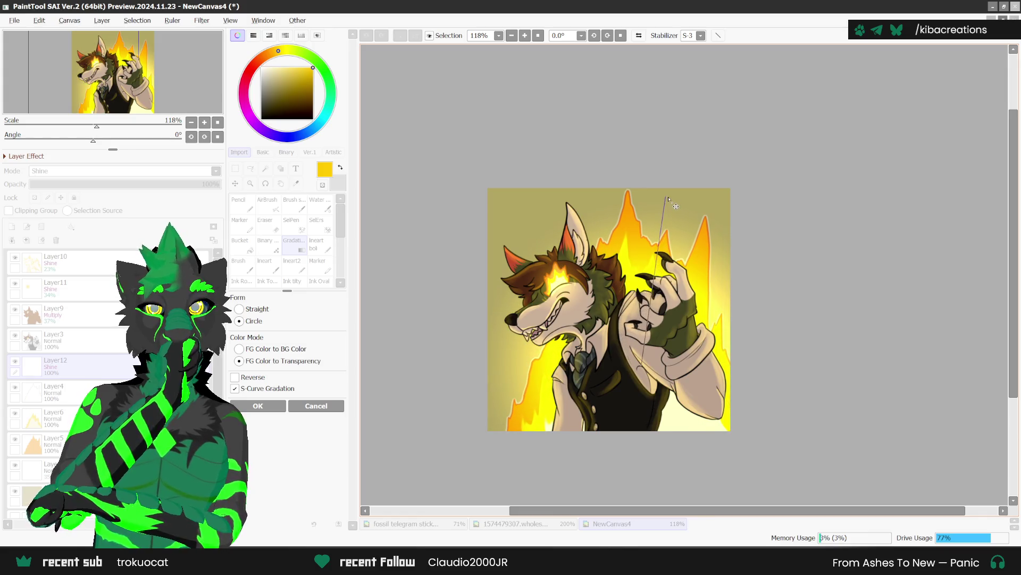
key(Return)
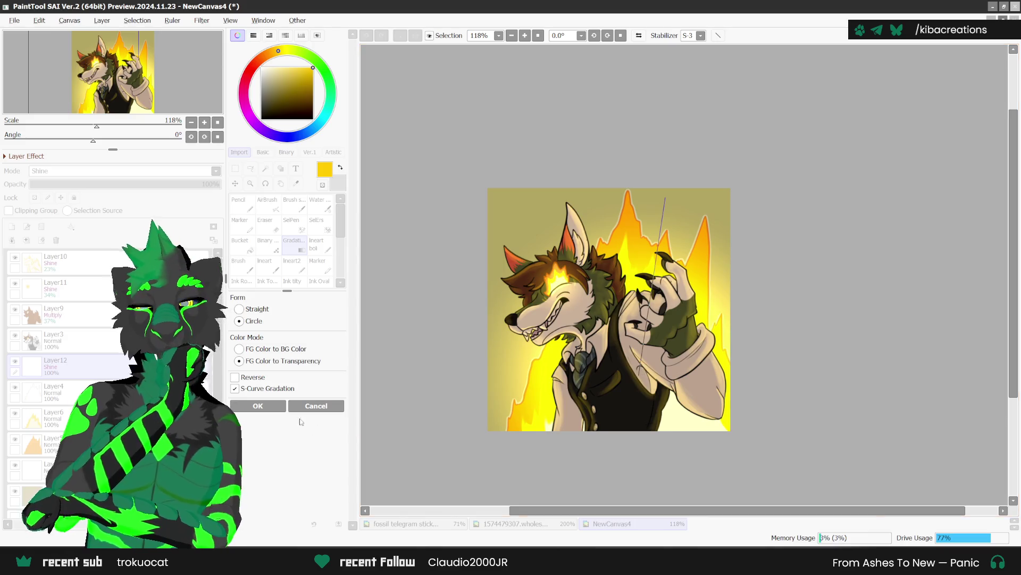
Set Layer12's opacity to 38%, raise the Multiply shadow layer to 48%, and add a new layer.
click(122, 187)
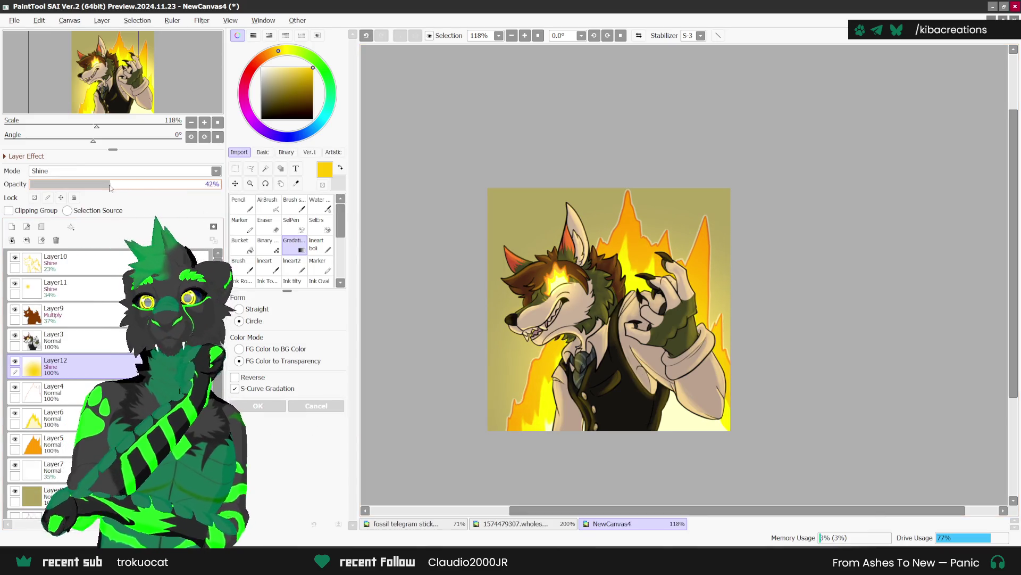
drag(112, 188, 103, 186)
click(53, 314)
click(122, 184)
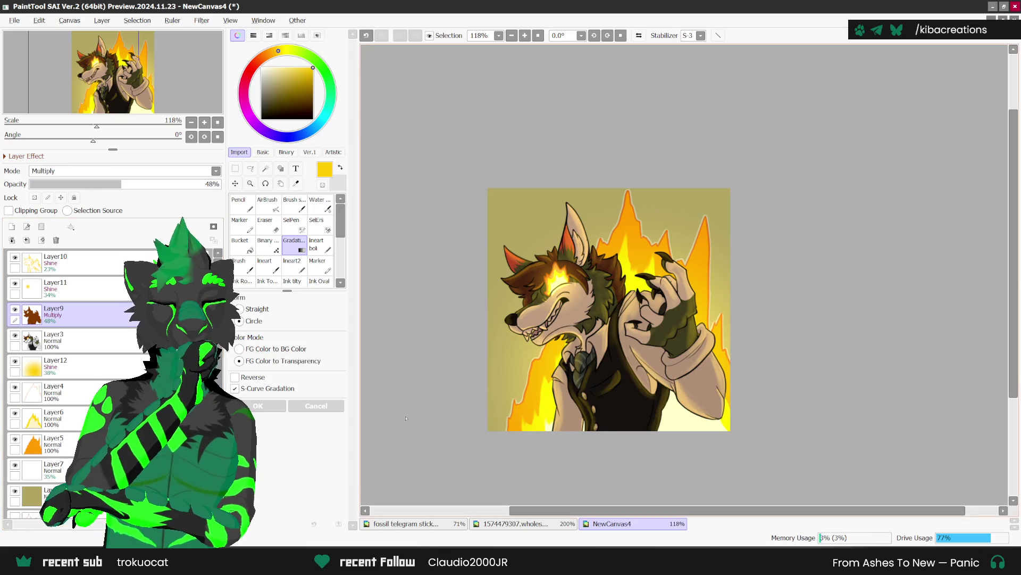
scroll(602, 368, down, 1)
scroll(707, 311, up, 2)
scroll(713, 307, down, 1)
scroll(742, 324, up, 1)
scroll(742, 324, down, 1)
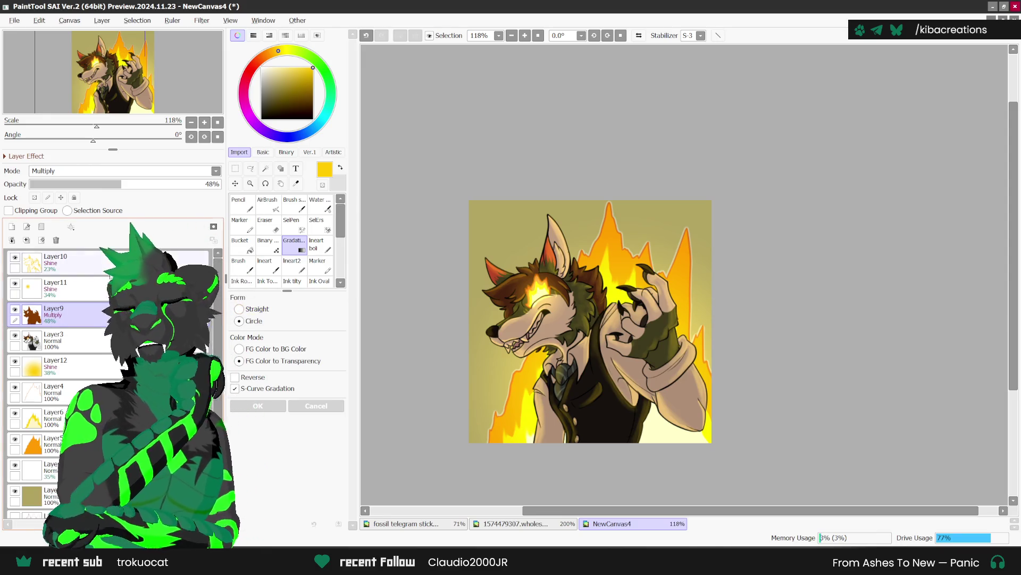
key(ctrl+shift+n)
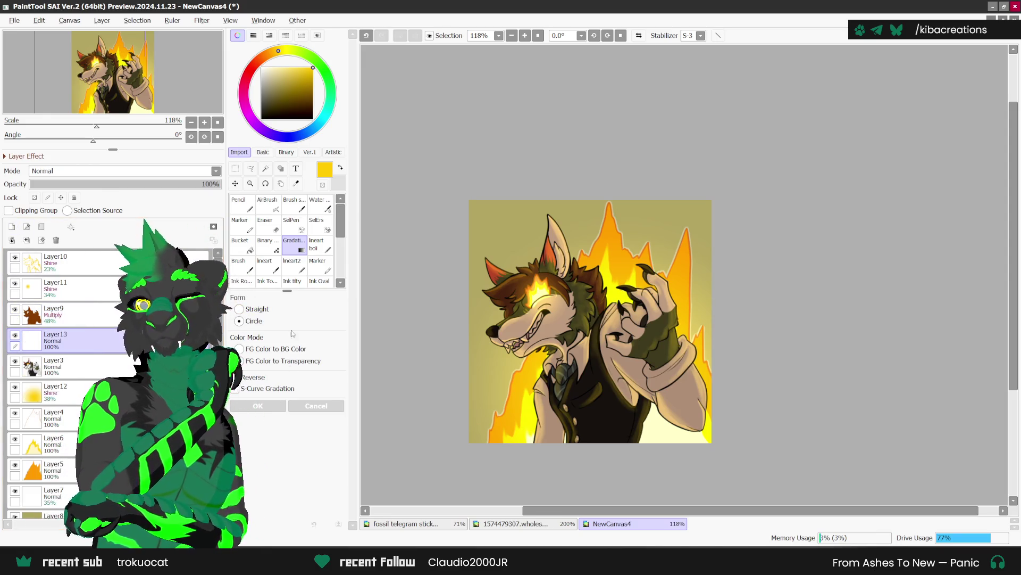
Type 'NOW' at the artwork's lower left in the DANGER SLANTED DEMO font.
click(296, 168)
click(484, 399)
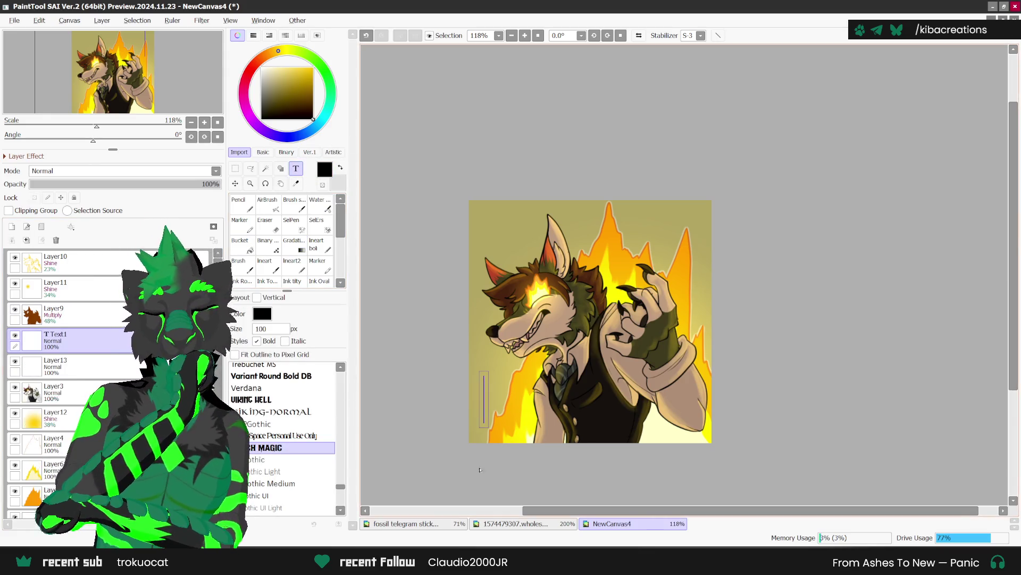
scroll(340, 461, down, 4)
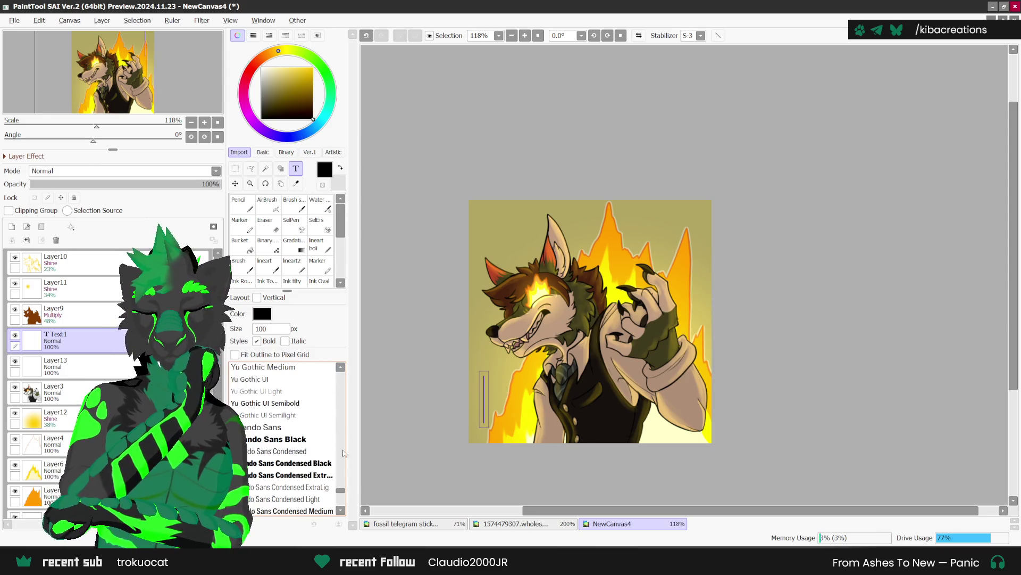
drag(340, 487, 340, 371)
click(340, 512)
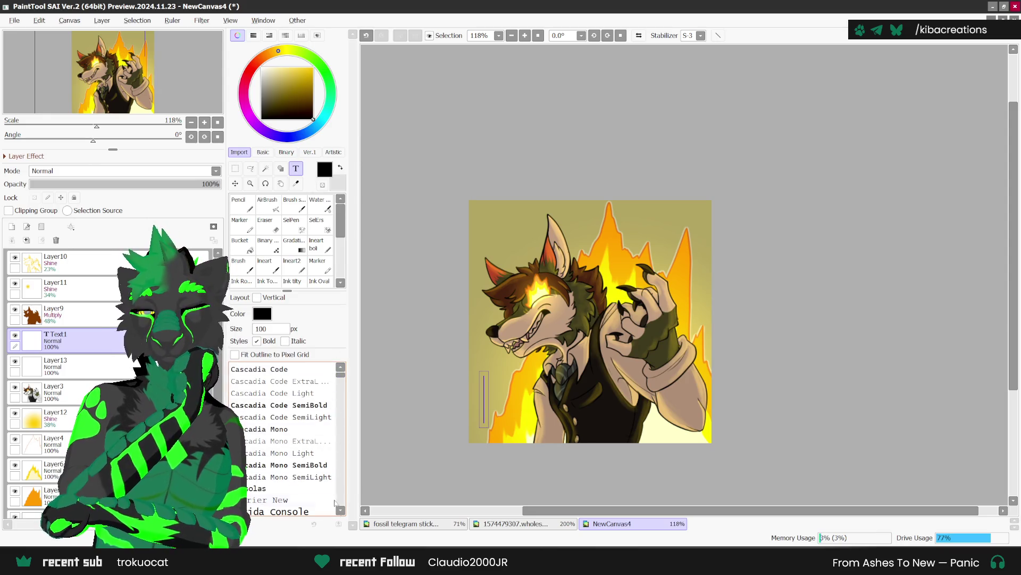
scroll(294, 471, down, 3)
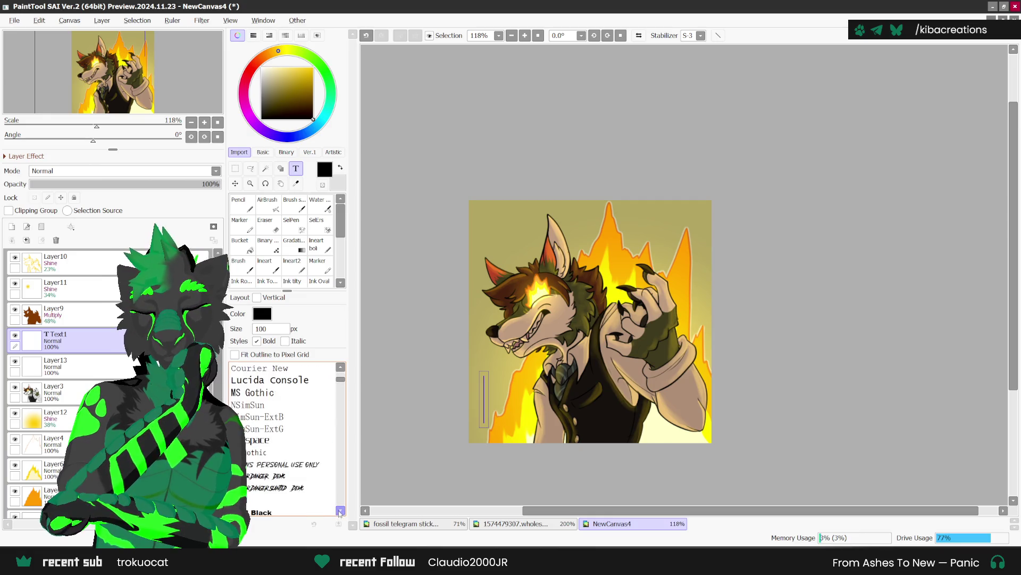
click(295, 471)
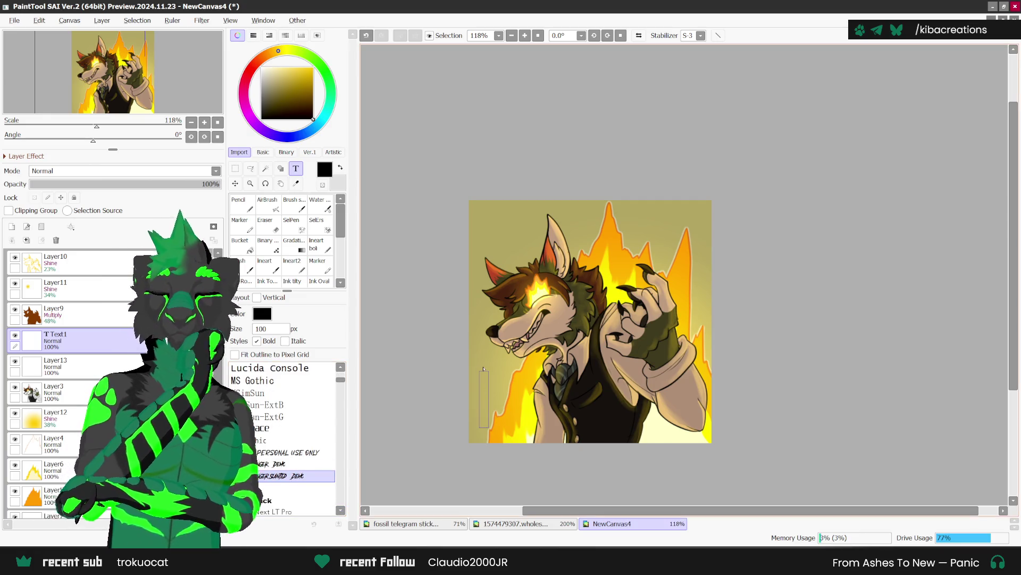
click(483, 369)
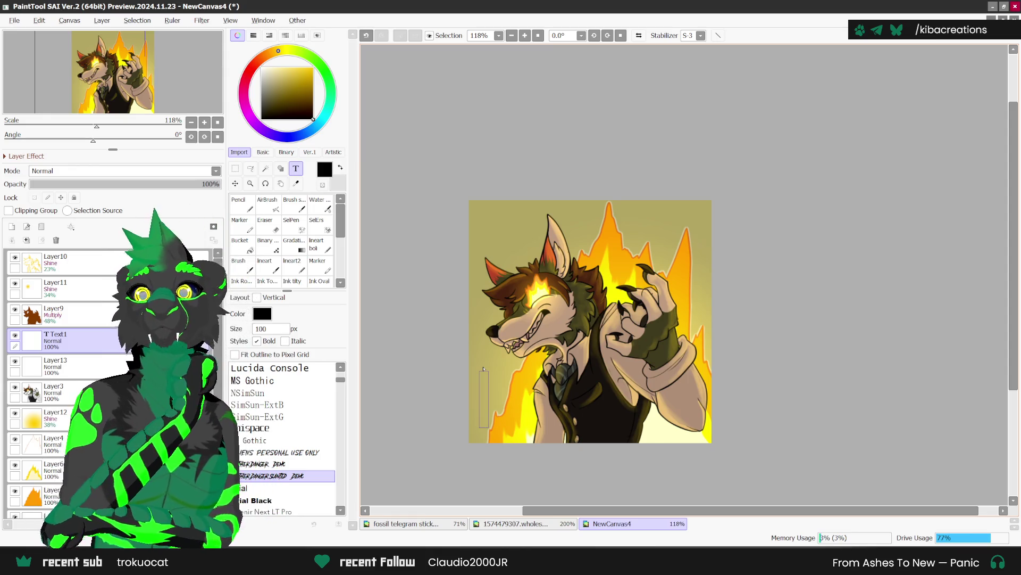
text(NOW)
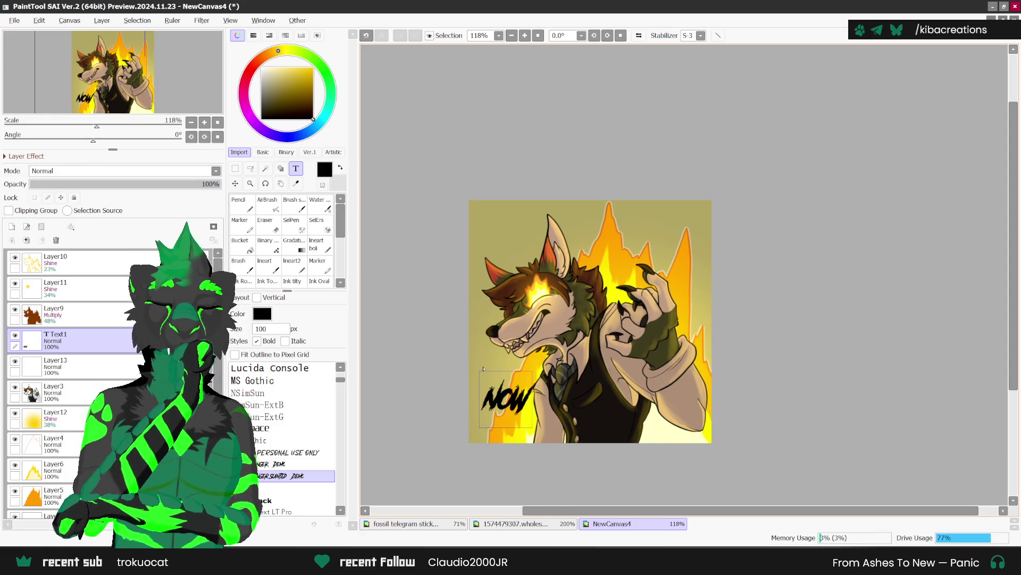
key(ctrl)
Merge the NOW text layer down into Layer13.
scroll(503, 378, up, 1)
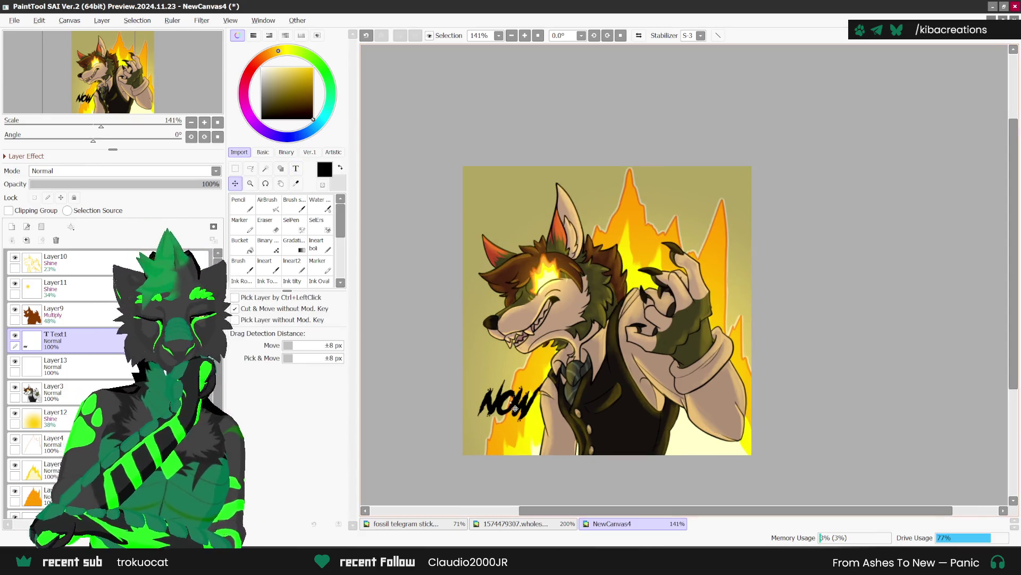
scroll(713, 311, down, 2)
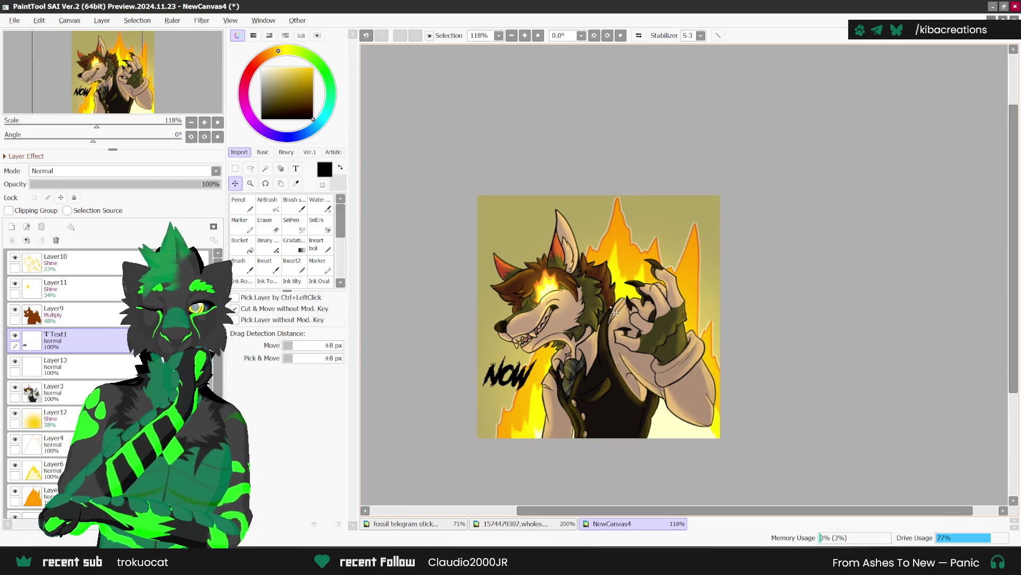
scroll(683, 318, up, 1)
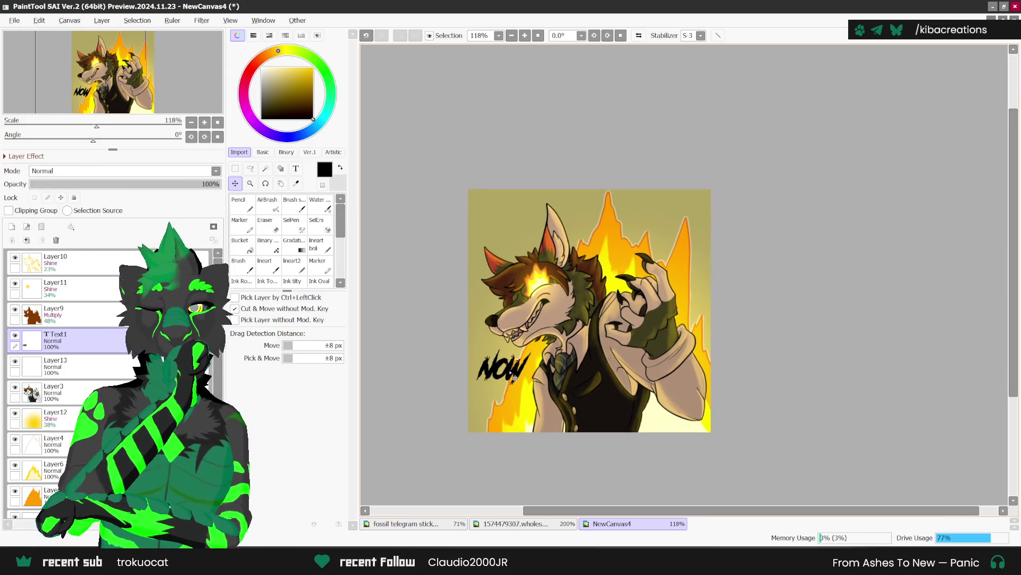
scroll(575, 366, down, 1)
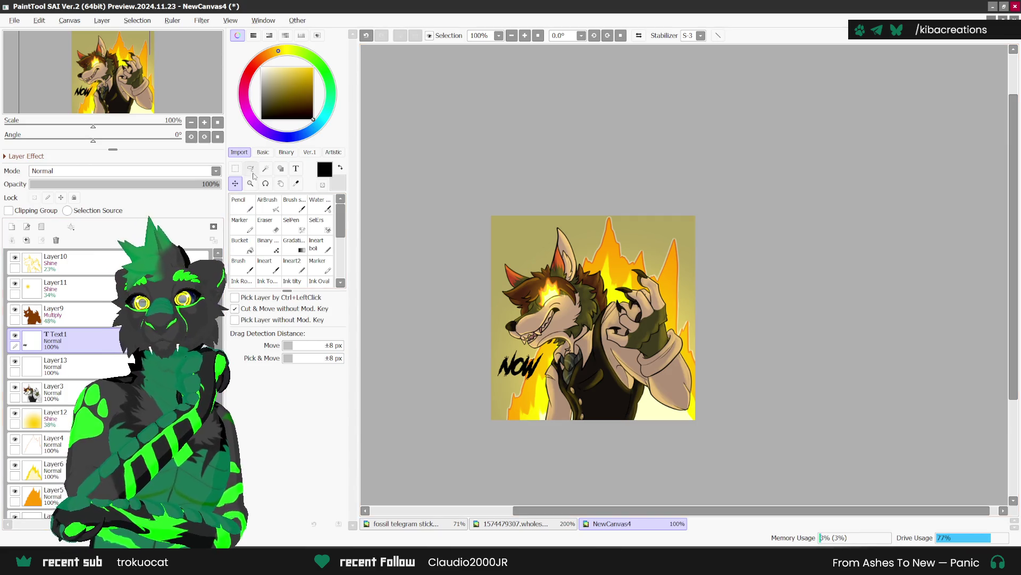
key(ctrl+e)
key(a)
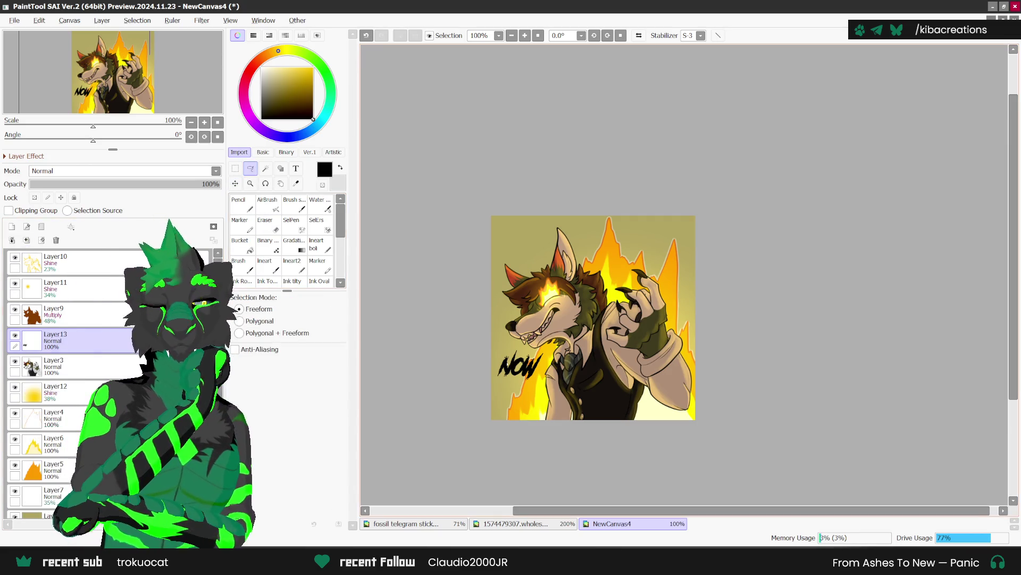
scroll(485, 360, up, 1)
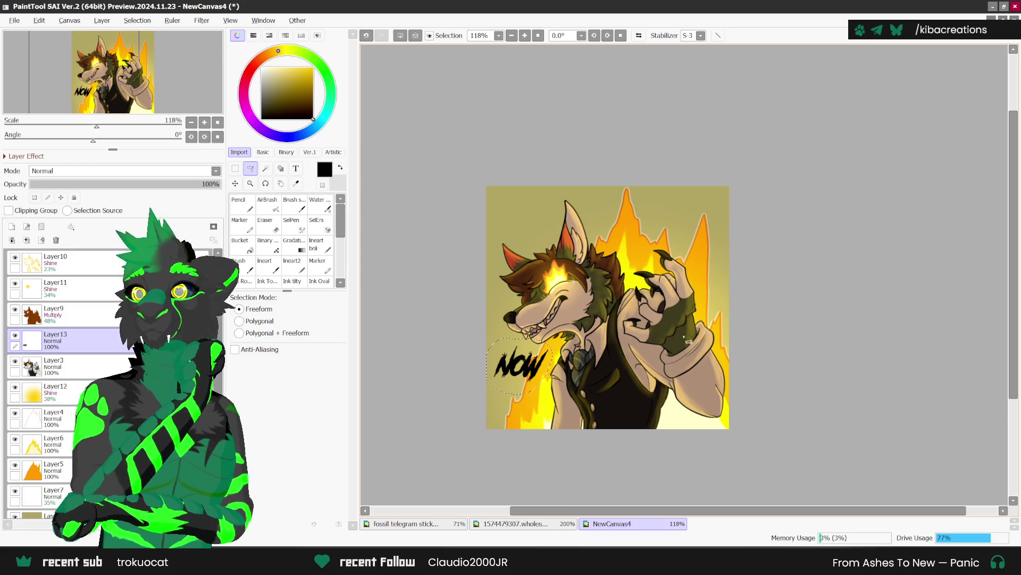
On a new alpha-protected layer, pencil orange over NOW, then shrink and nudge it up.
click(11, 226)
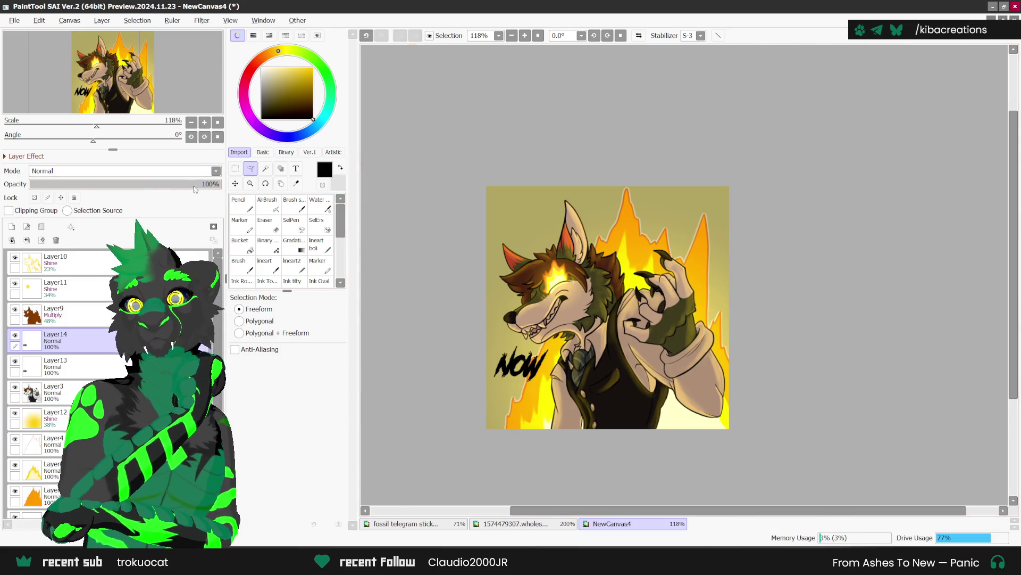
click(34, 198)
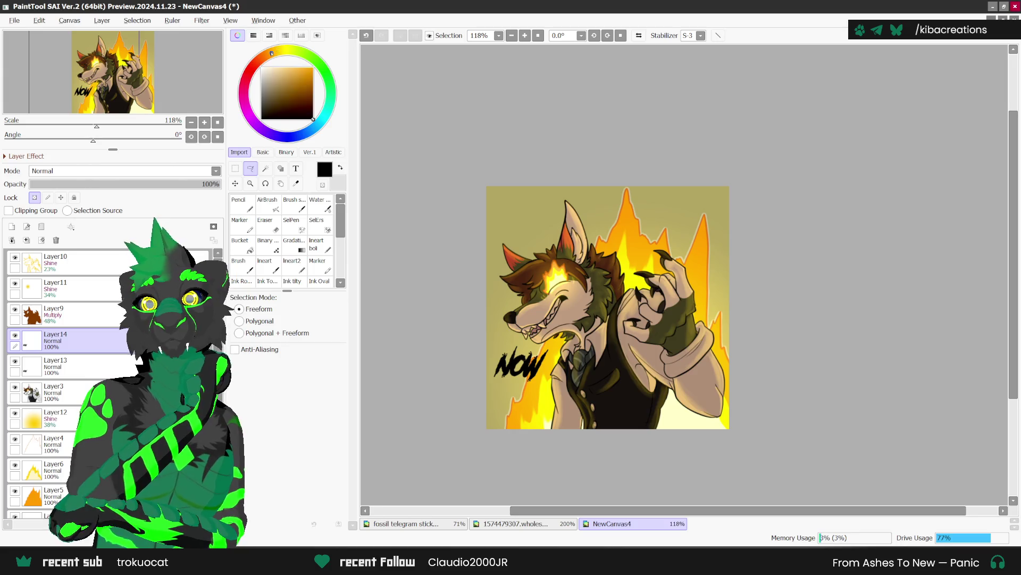
click(249, 212)
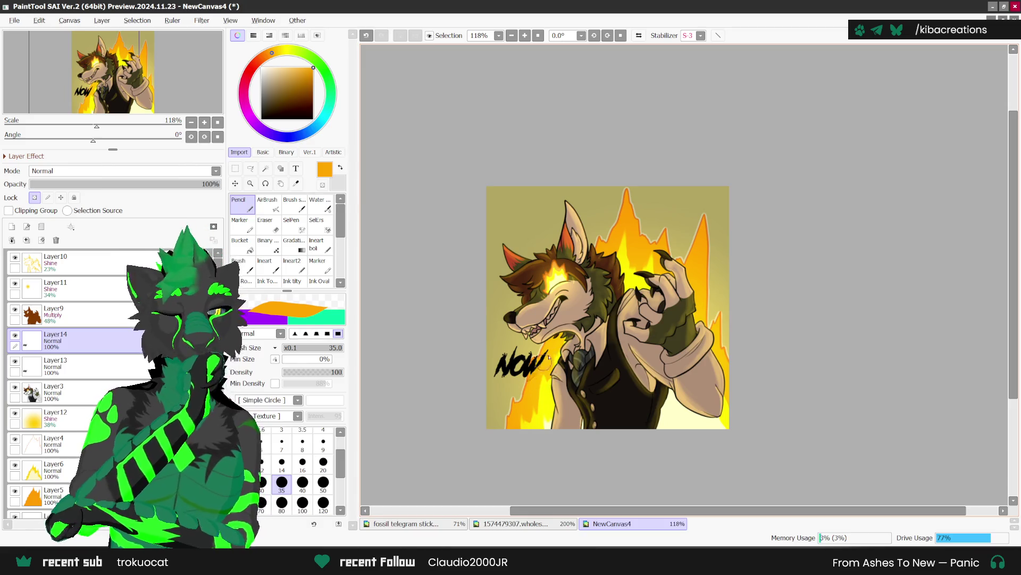
drag(535, 375, 502, 380)
scroll(572, 380, up, 3)
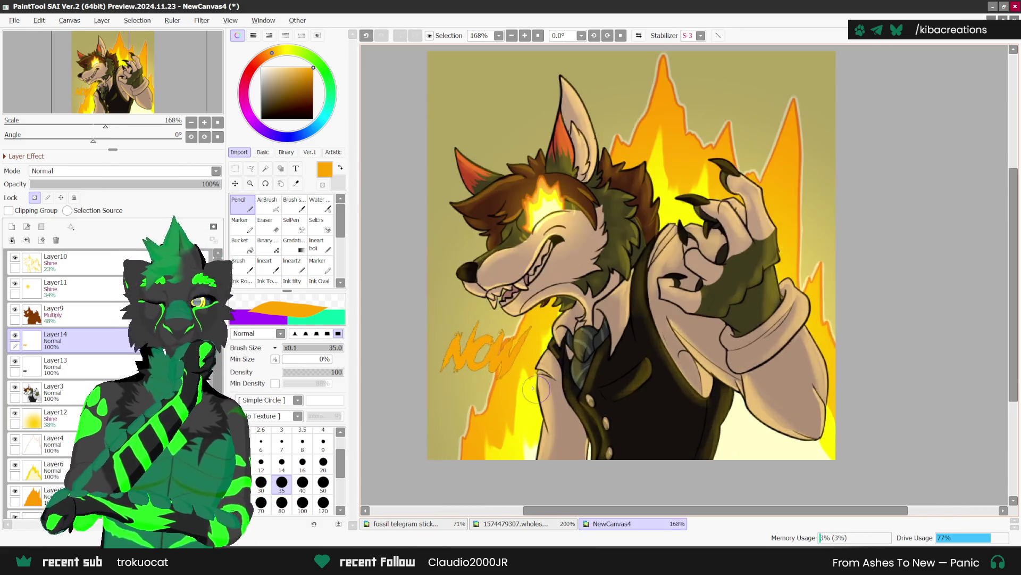
key(ctrl+t)
drag(533, 319, 485, 375)
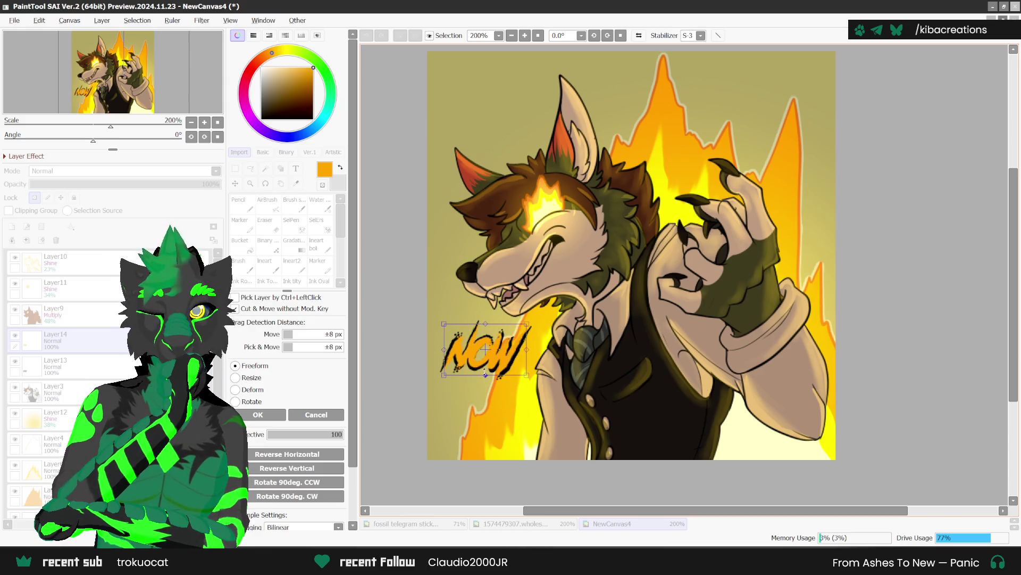
drag(503, 348, 504, 346)
click(271, 414)
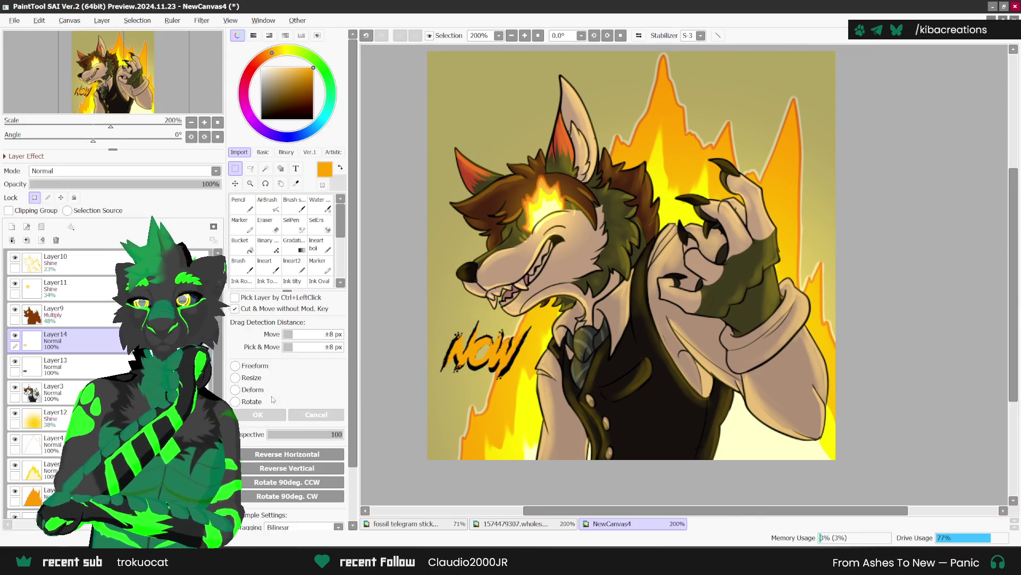
Duplicate the lettering, paint the copy yellow, and shrink it slightly to the right.
key(ctrl+j)
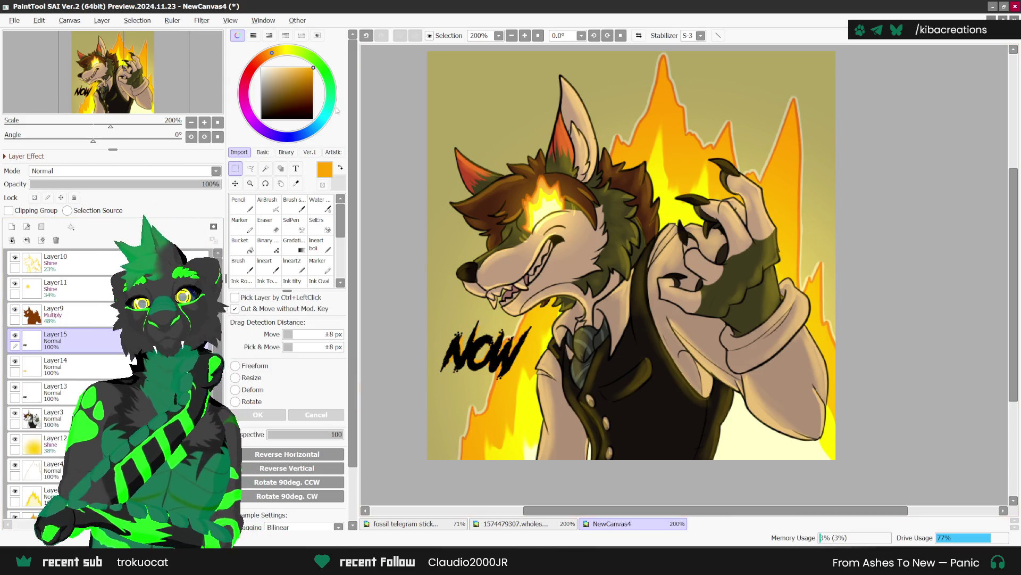
click(282, 50)
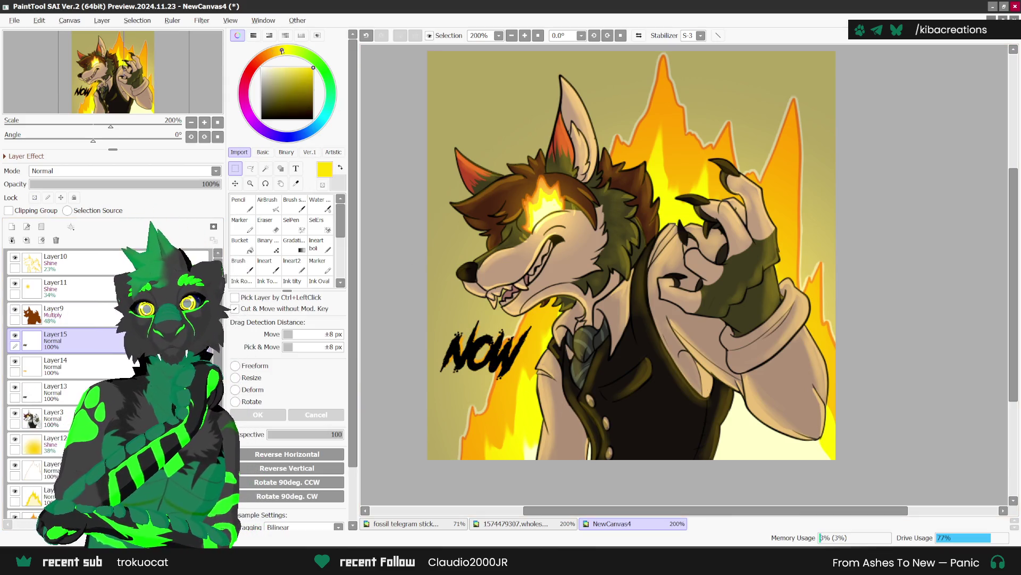
click(269, 207)
click(239, 205)
mouse_move(529, 333)
mouse_down()
mouse_move(501, 351)
mouse_move(495, 308)
mouse_up()
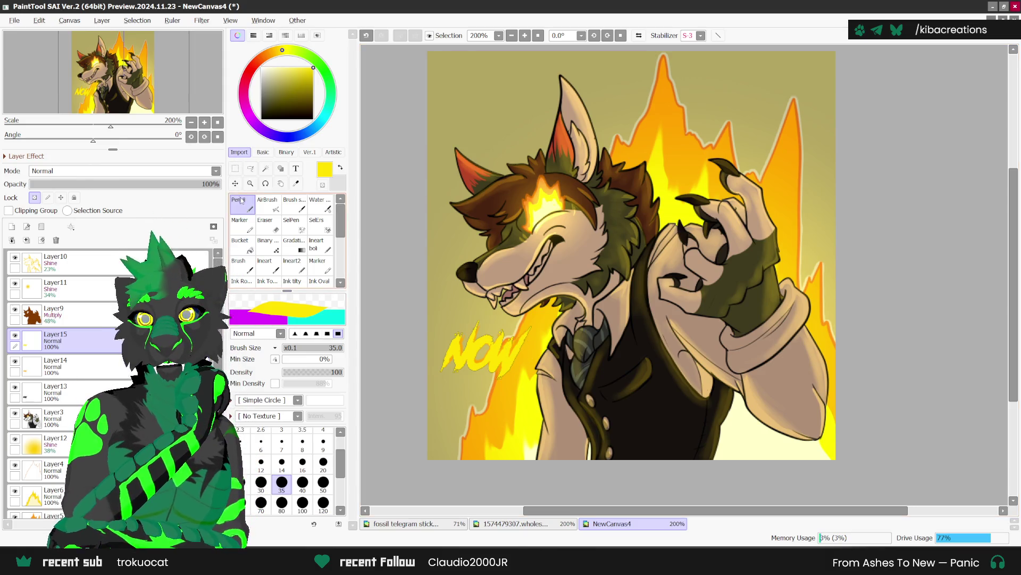
key(ctrl+t)
mouse_move(523, 331)
mouse_down()
mouse_move(494, 349)
mouse_move(519, 326)
mouse_up()
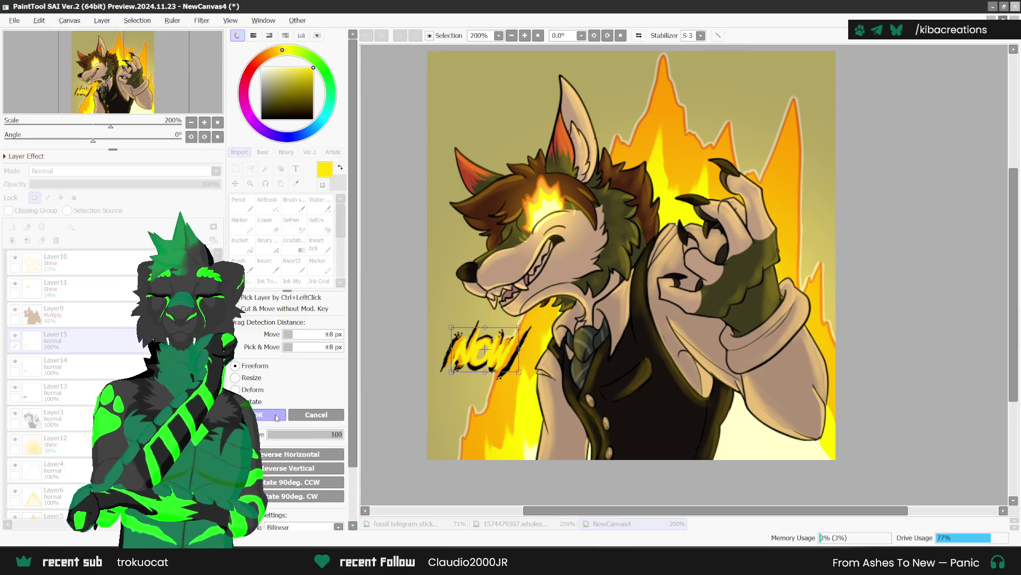
key(Return)
scroll(701, 287, down, 3)
scroll(701, 287, up, 2)
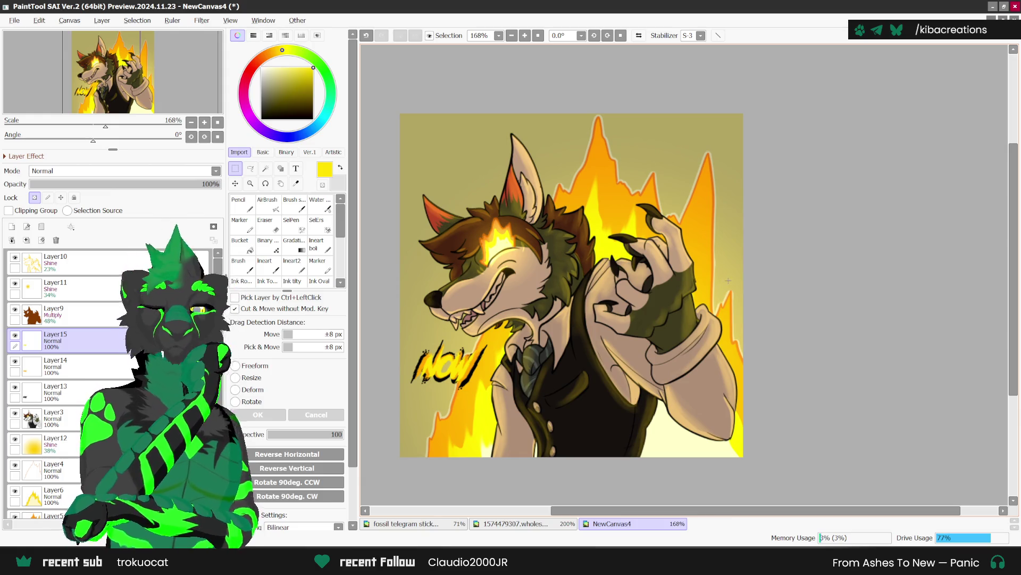
scroll(723, 282, down, 1)
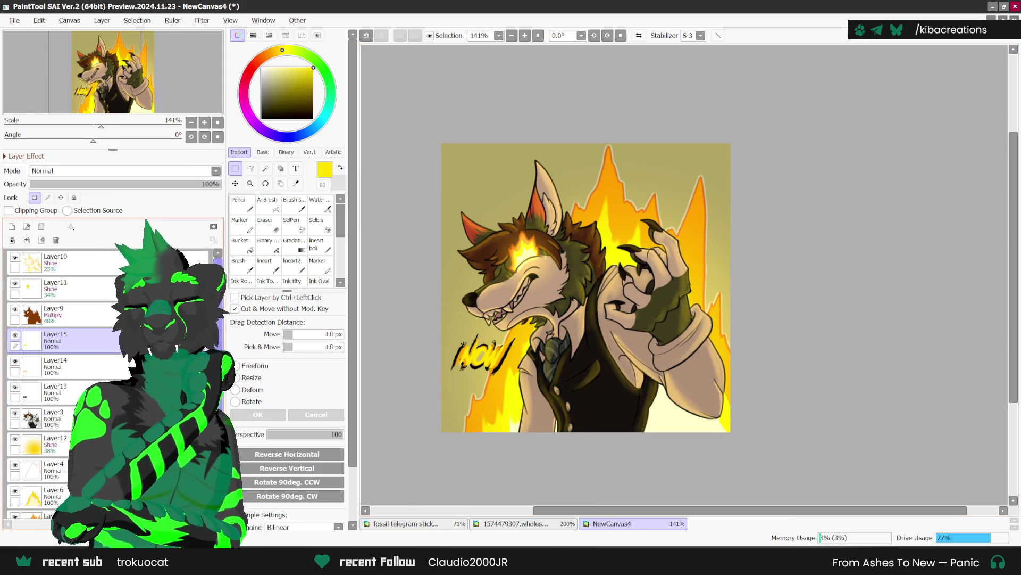
Merge the lettering layers down, move Layer3 above Layer13, and magic-wand select the background.
click(26, 241)
click(27, 241)
drag(59, 366, 59, 339)
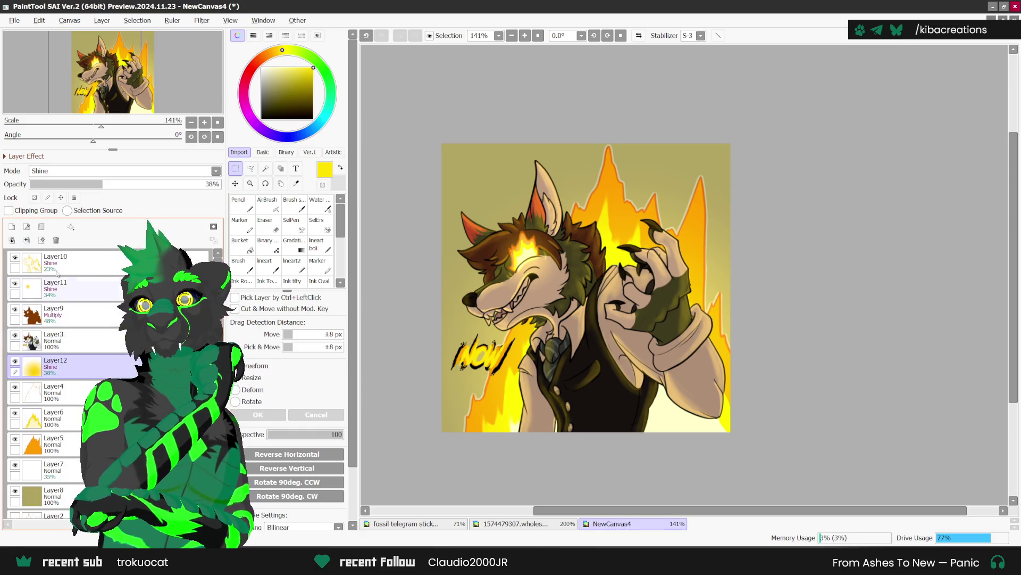
click(266, 168)
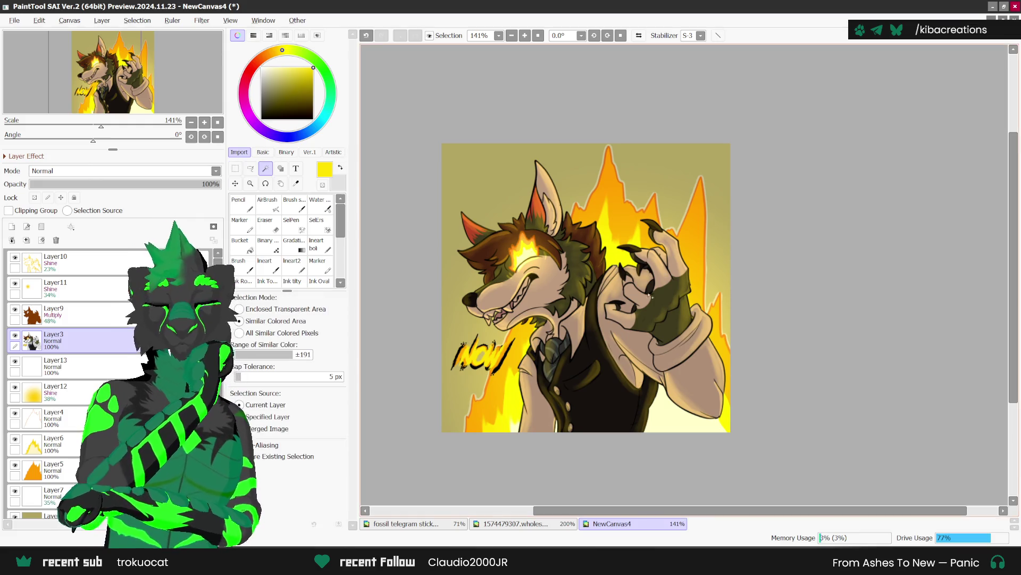
click(683, 253)
scroll(664, 407, up, 1)
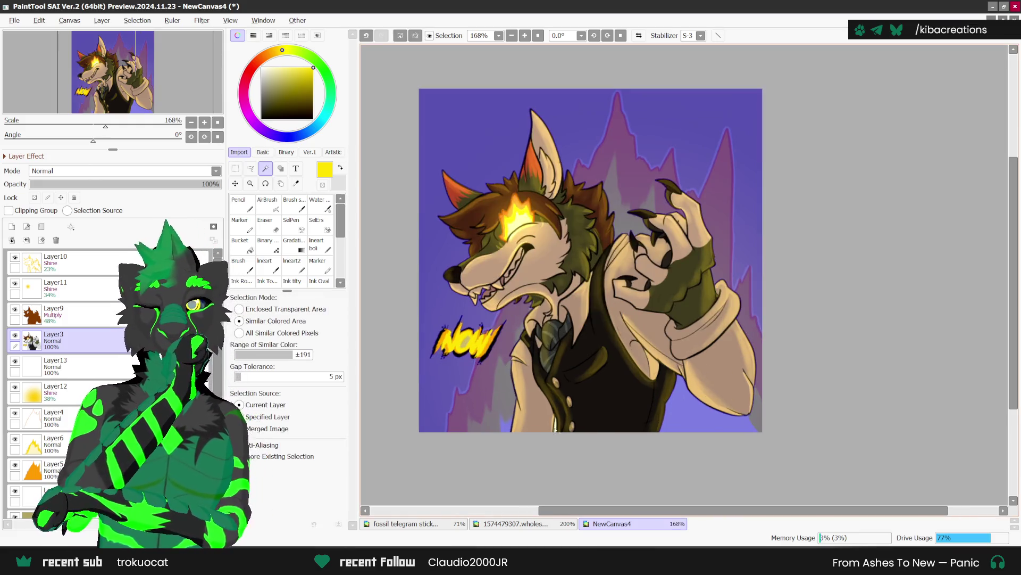
click(603, 366)
key(ctrl+z)
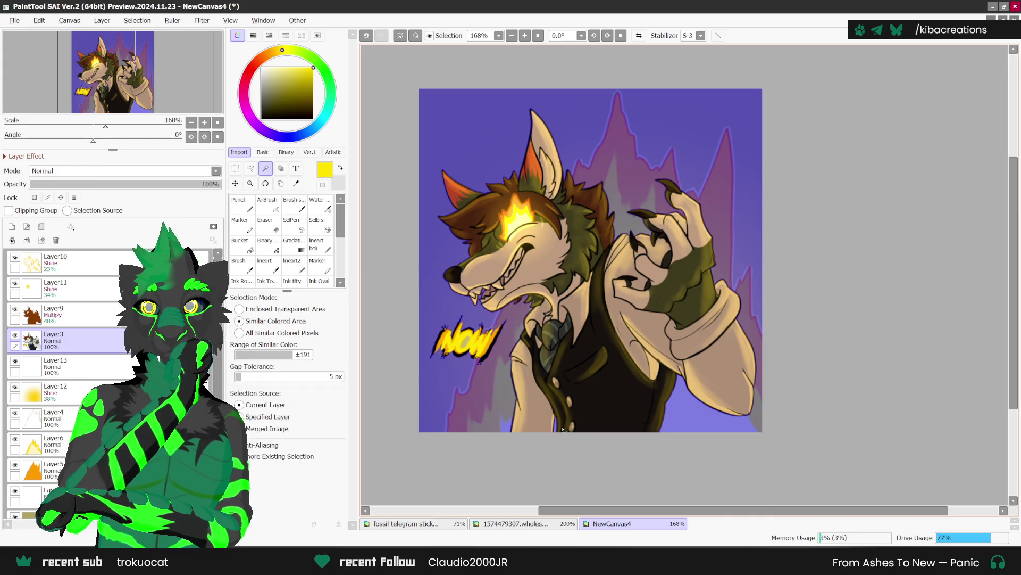
scroll(605, 355, down, 1)
scroll(487, 345, up, 1)
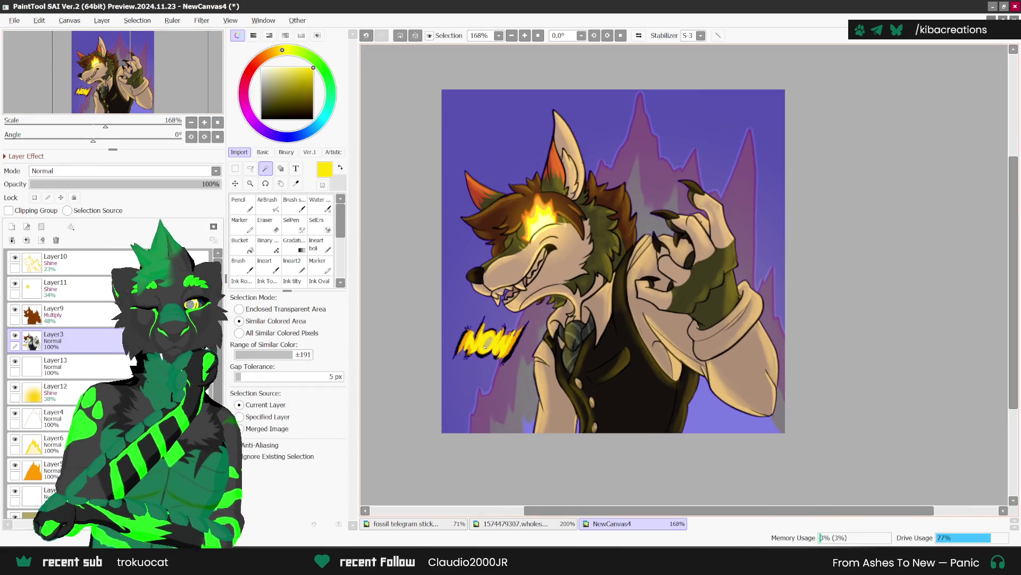
scroll(532, 240, down, 1)
Invert the selection and expand it outward around the character.
click(138, 20)
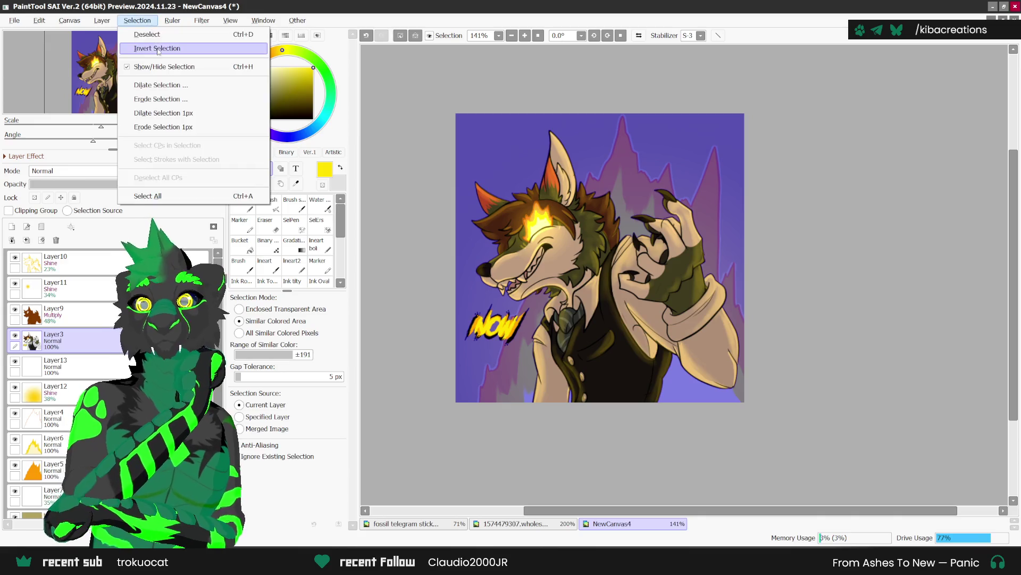
click(157, 48)
click(146, 22)
click(157, 85)
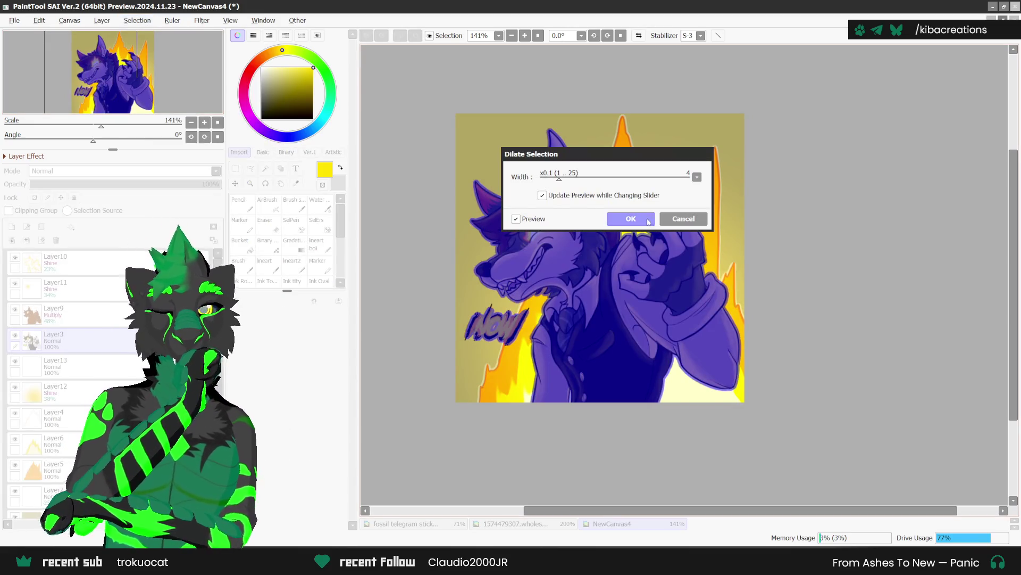
click(631, 218)
click(293, 224)
scroll(495, 311, up, 3)
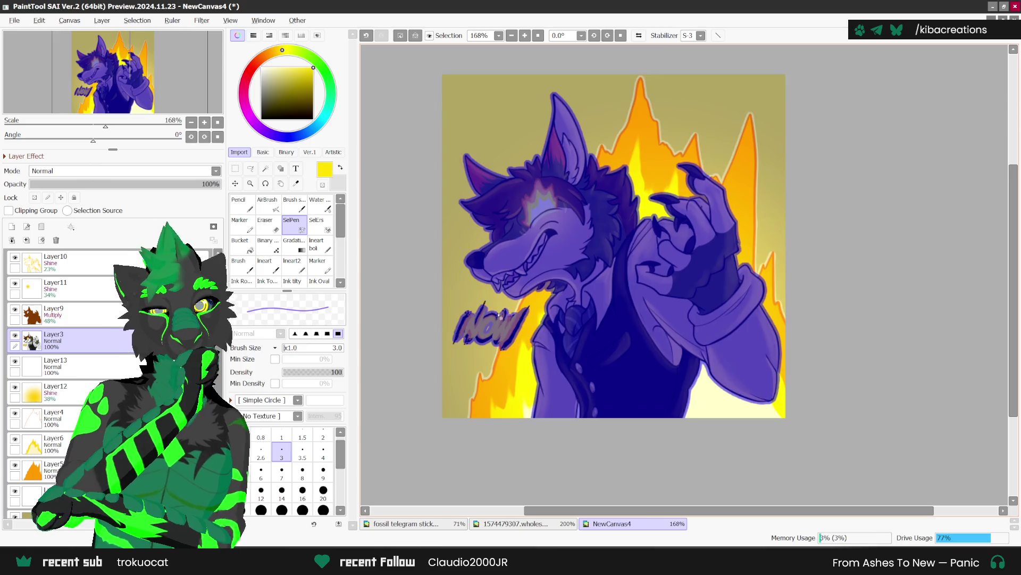
scroll(479, 307, up, 1)
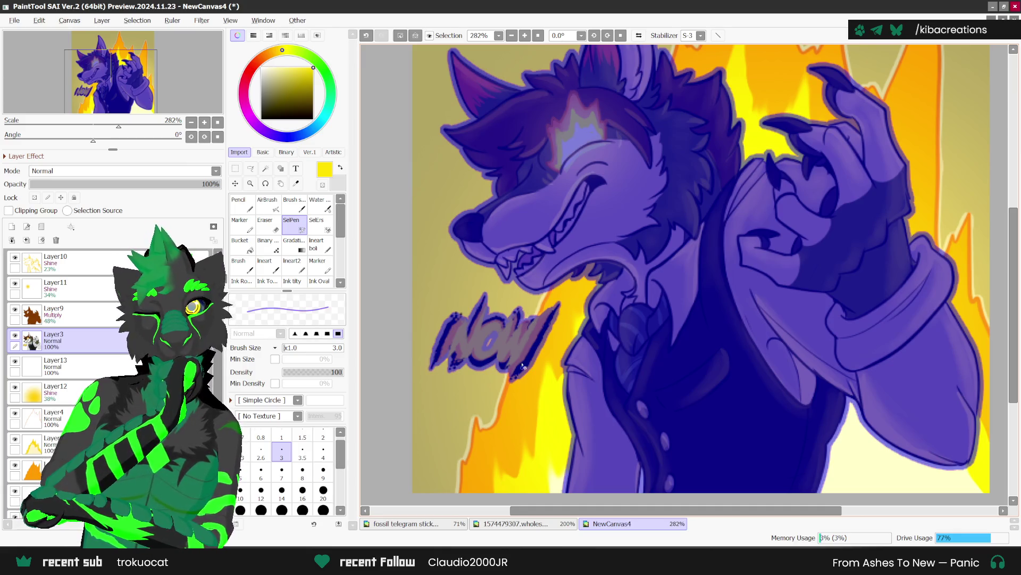
scroll(472, 418, down, 3)
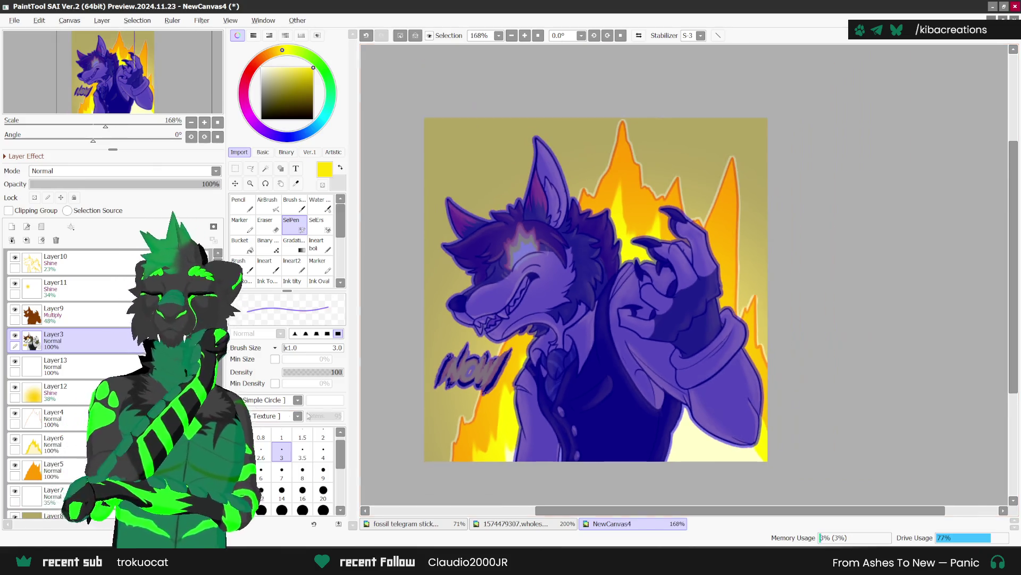
Bucket-fill the border white on Layer13 and lower the layer's opacity to 44%.
click(56, 363)
click(241, 244)
click(261, 67)
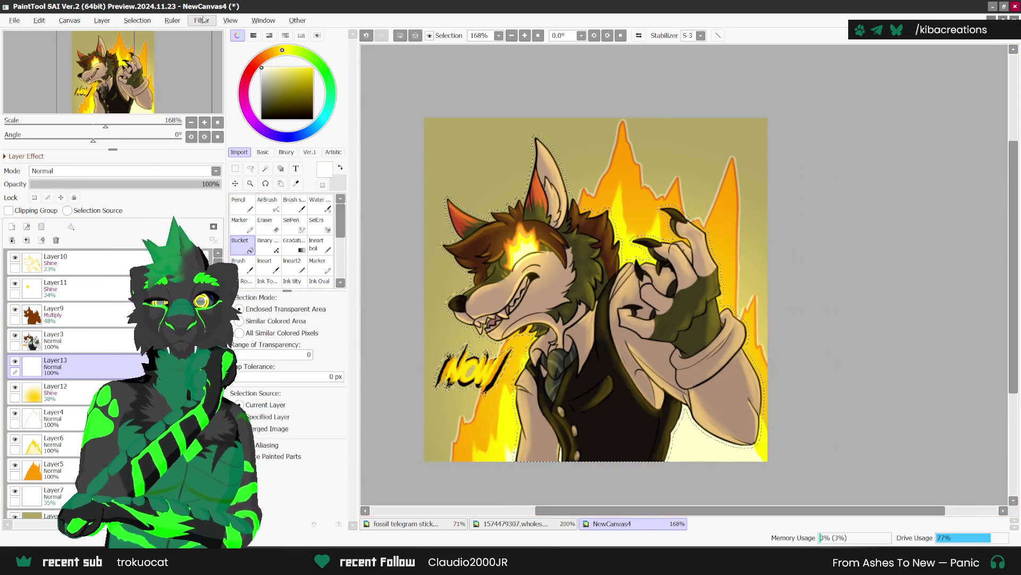
scroll(619, 354, down, 1)
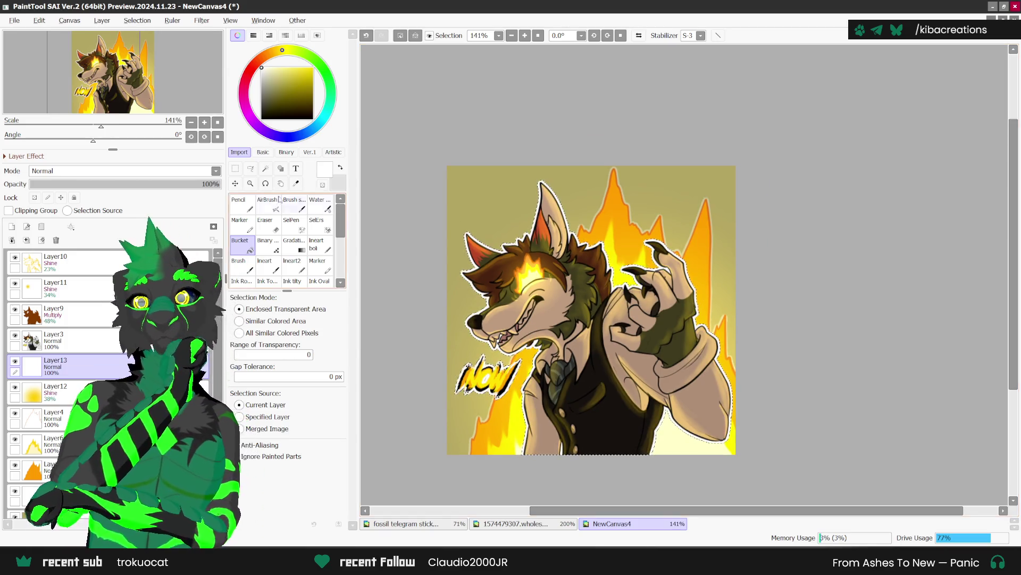
key(ctrl+t)
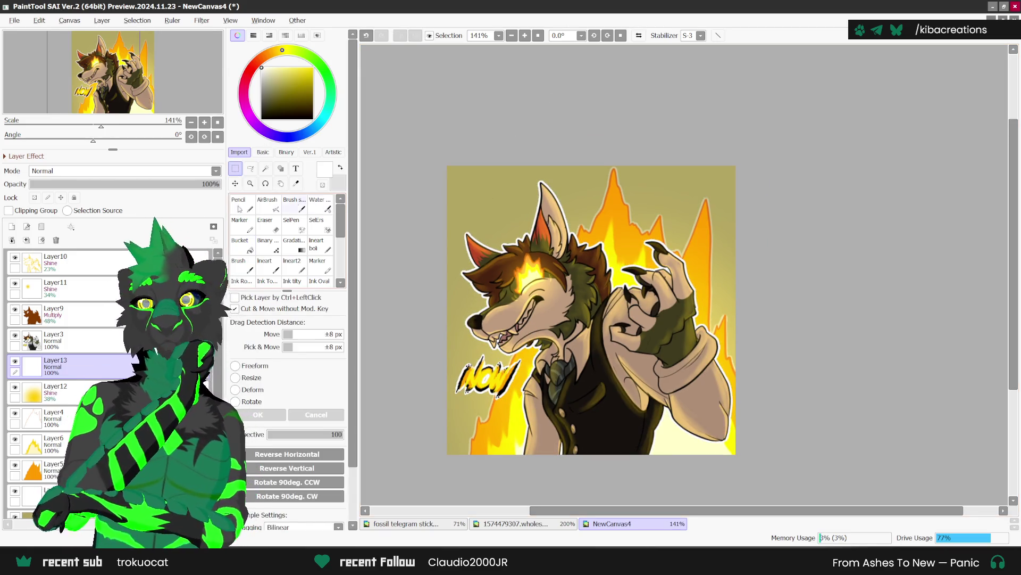
click(115, 187)
mouse_move(702, 311)
mouse_down()
mouse_move(613, 310)
mouse_move(665, 307)
mouse_up()
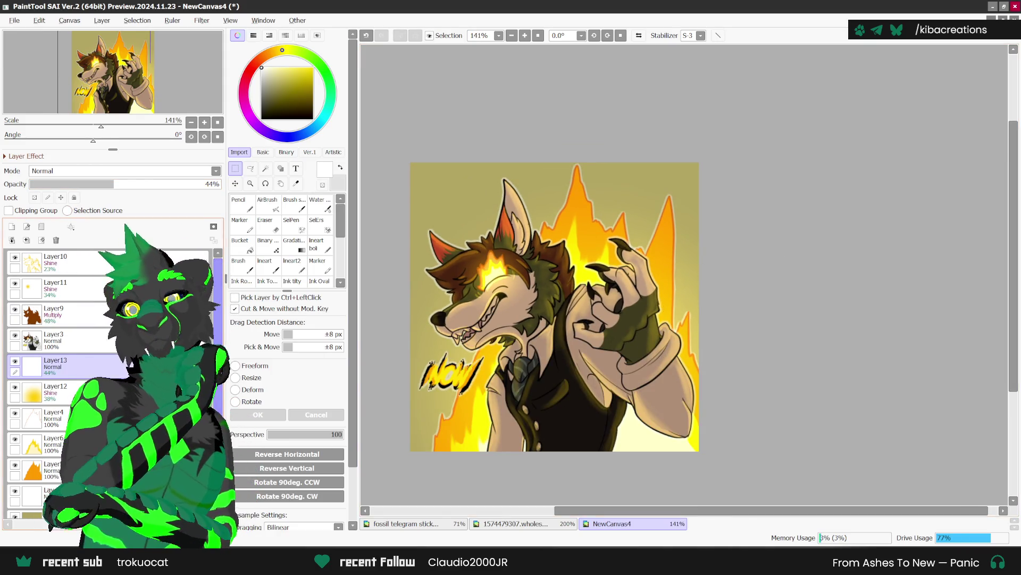
Apply a 1.5-radius Gaussian Blur to the flame layer.
scroll(218, 399, down, 2)
click(101, 375)
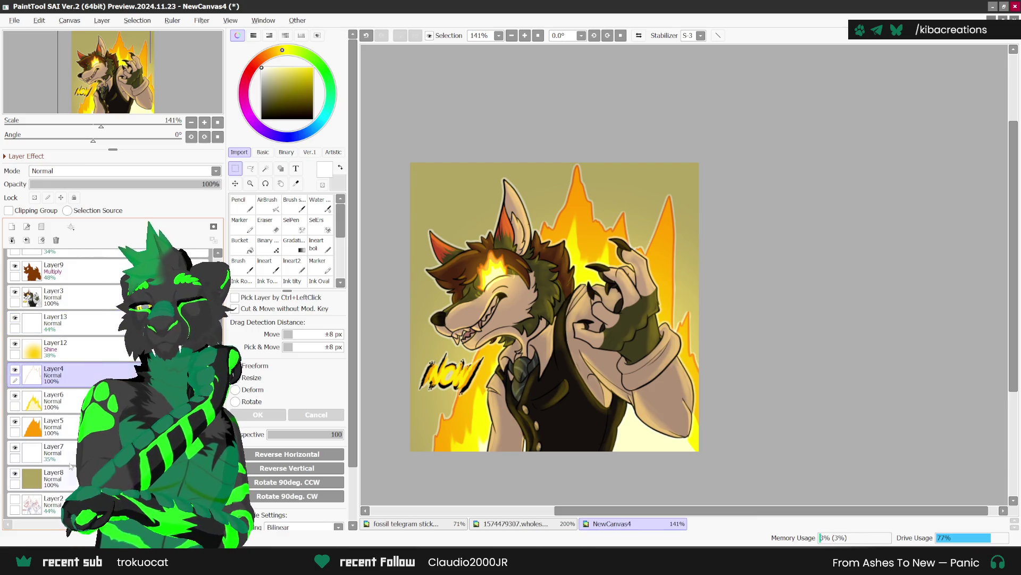
click(27, 240)
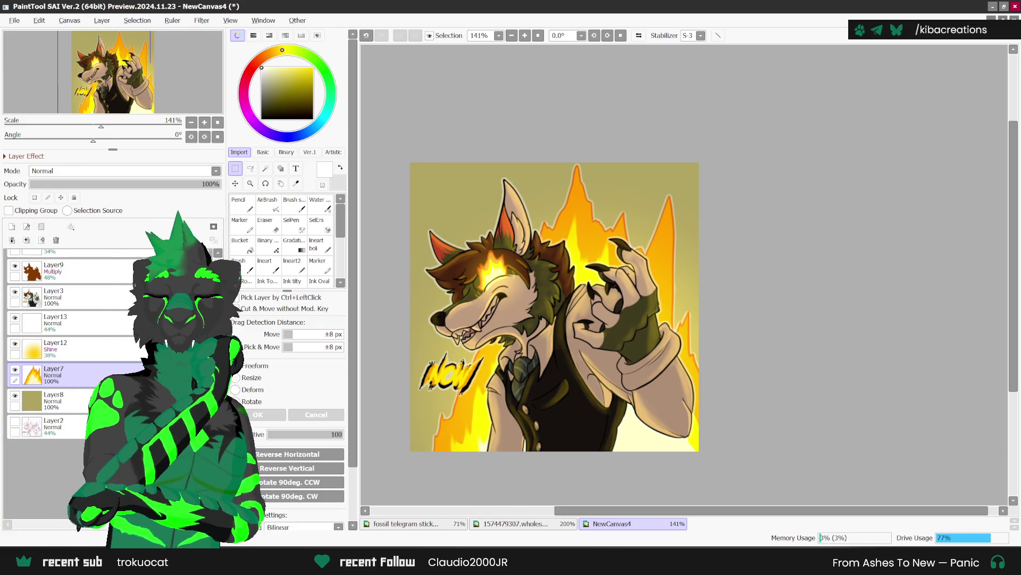
key(ctrl+z)
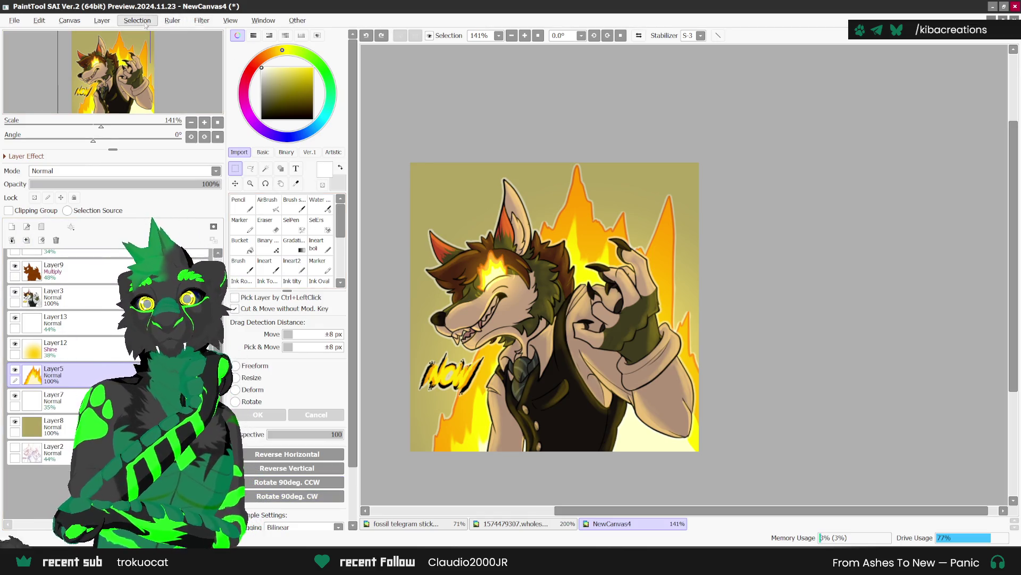
click(205, 20)
mouse_move(234, 52)
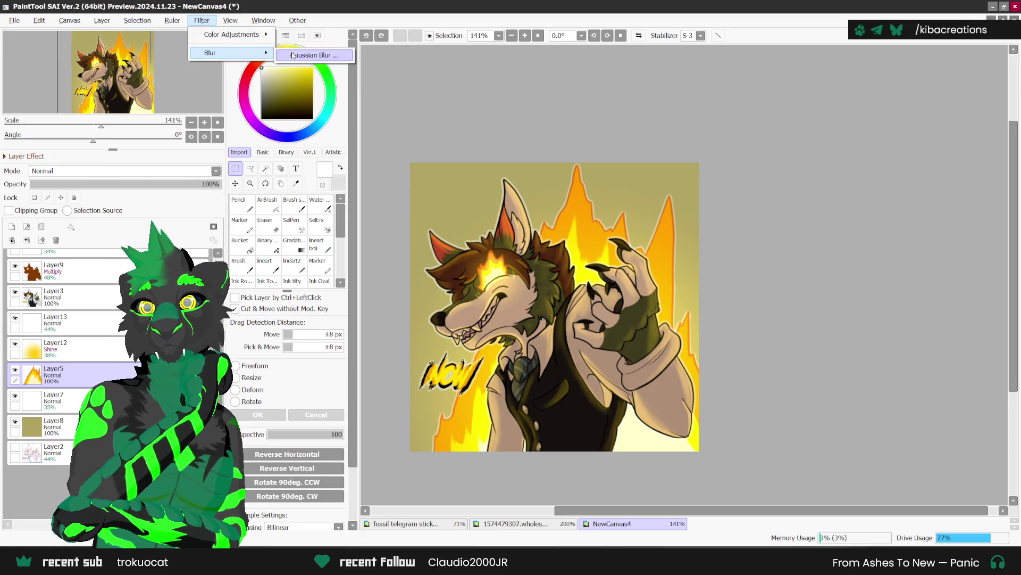
click(314, 53)
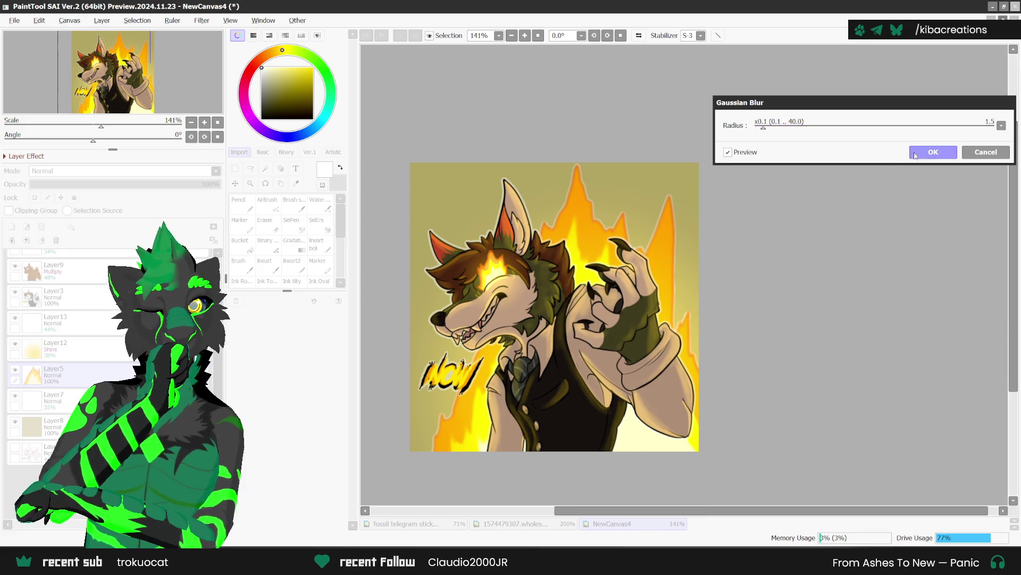
click(914, 155)
Merge the blurred flames, Layer12, Layer13 and Layer3 down into Layer7.
click(28, 240)
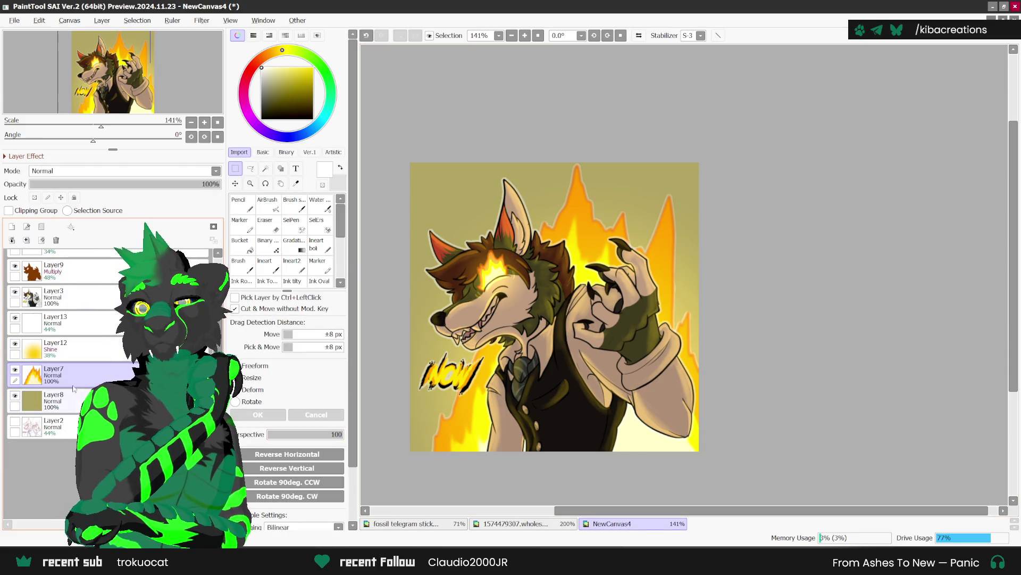
click(53, 349)
key(ctrl+e)
click(73, 328)
key(ctrl+e)
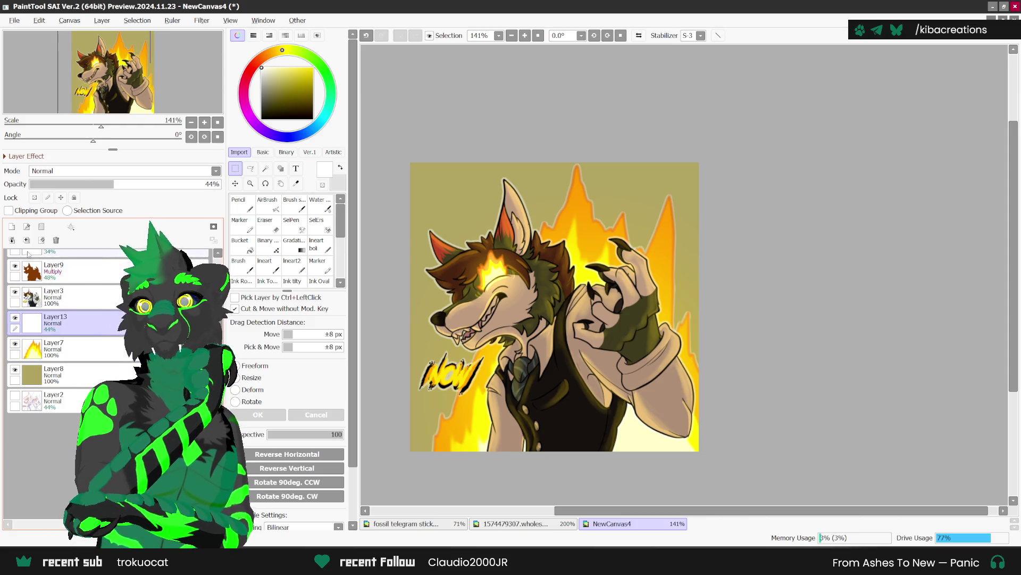
click(68, 297)
click(28, 240)
Merge the Multiply Layer9 and Shine Layers 11 and 10 down into Layer7.
scroll(88, 304, up, 2)
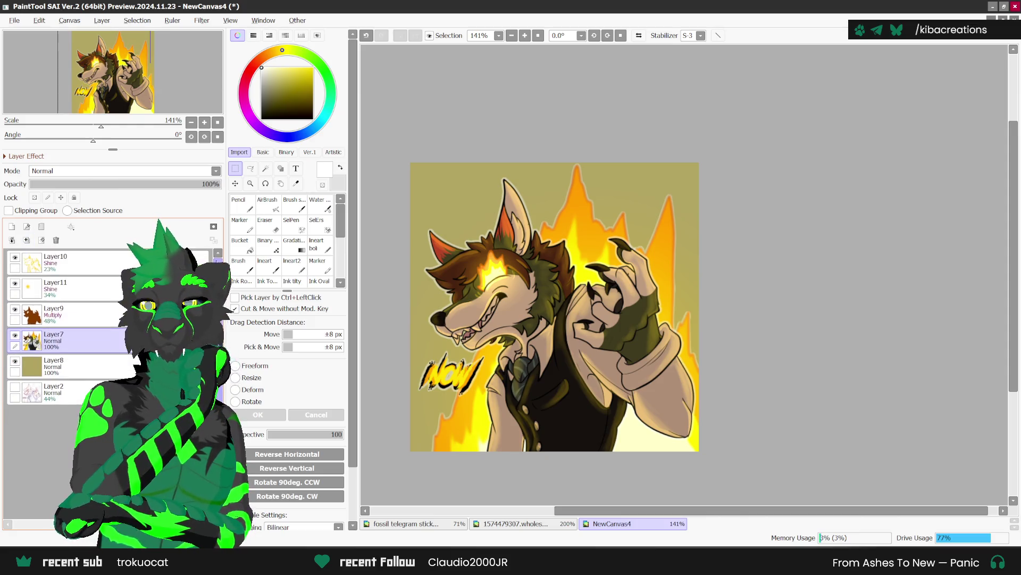
click(89, 304)
click(26, 240)
click(53, 287)
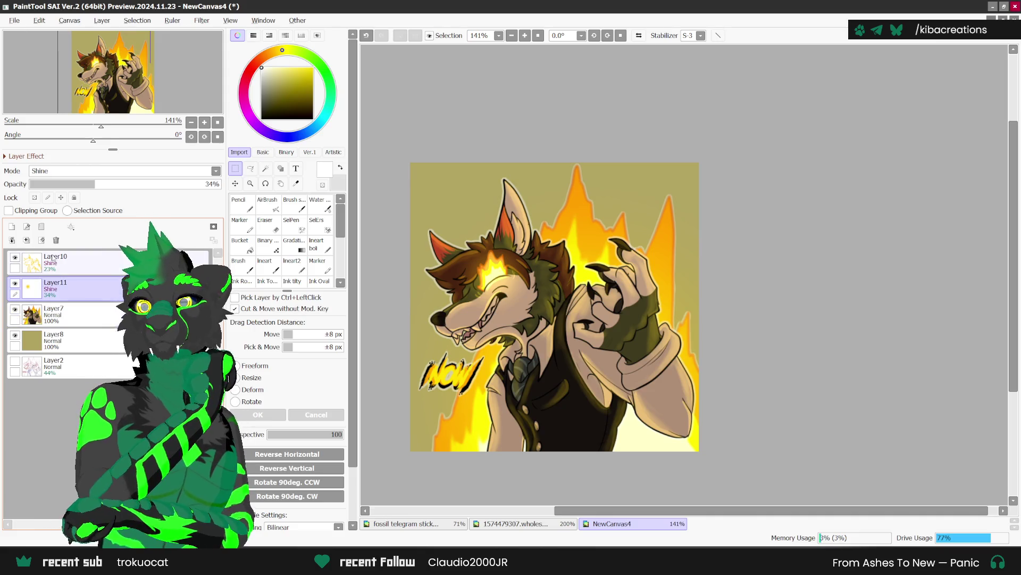
click(27, 240)
click(71, 273)
click(27, 241)
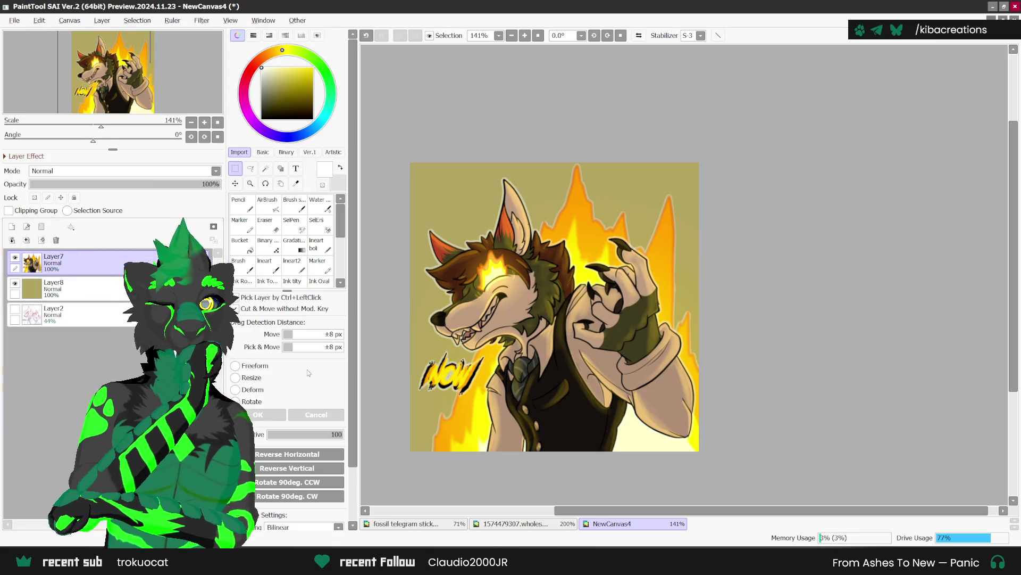
Delete olive background Layer8 and sketch Layer2, then switch to the 'fossil telegram stickers' sheet.
scroll(760, 302, down, 1)
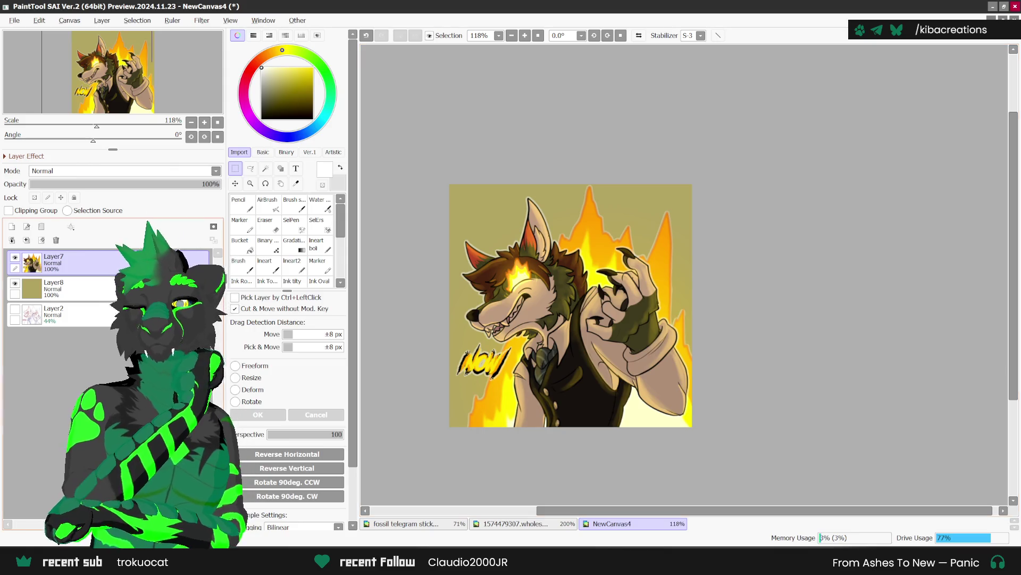
click(99, 286)
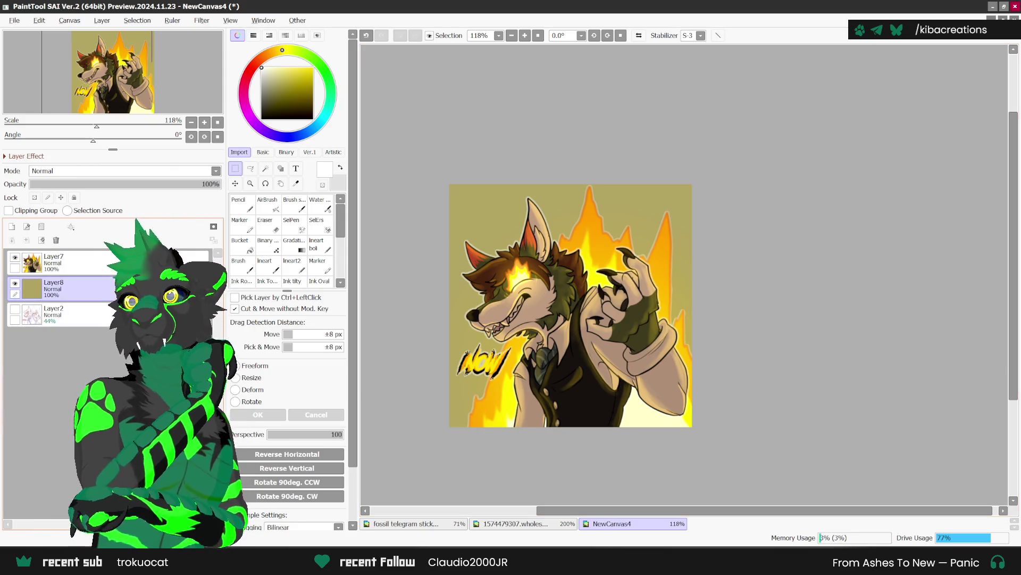
click(56, 240)
click(55, 240)
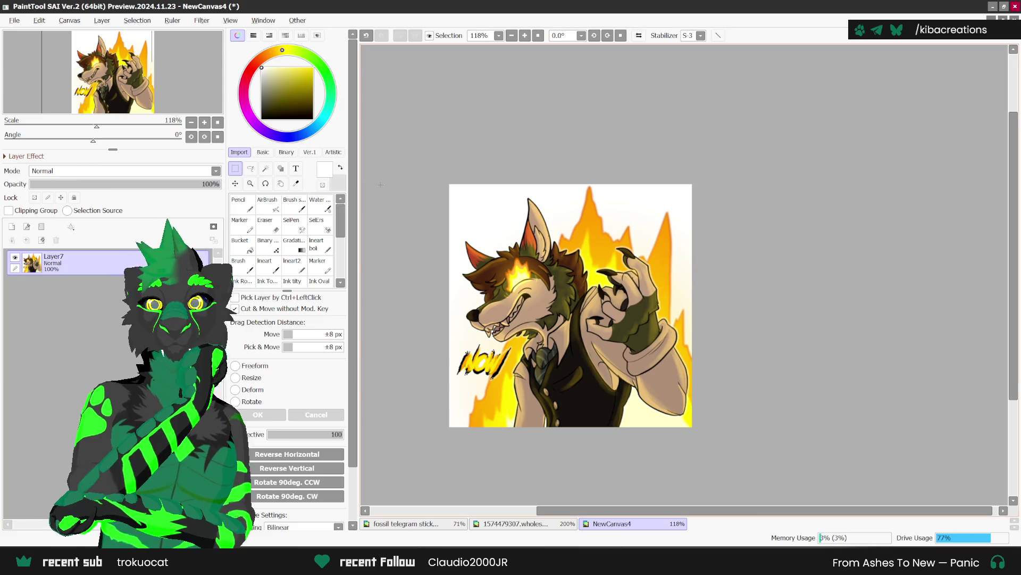
scroll(407, 156, down, 1)
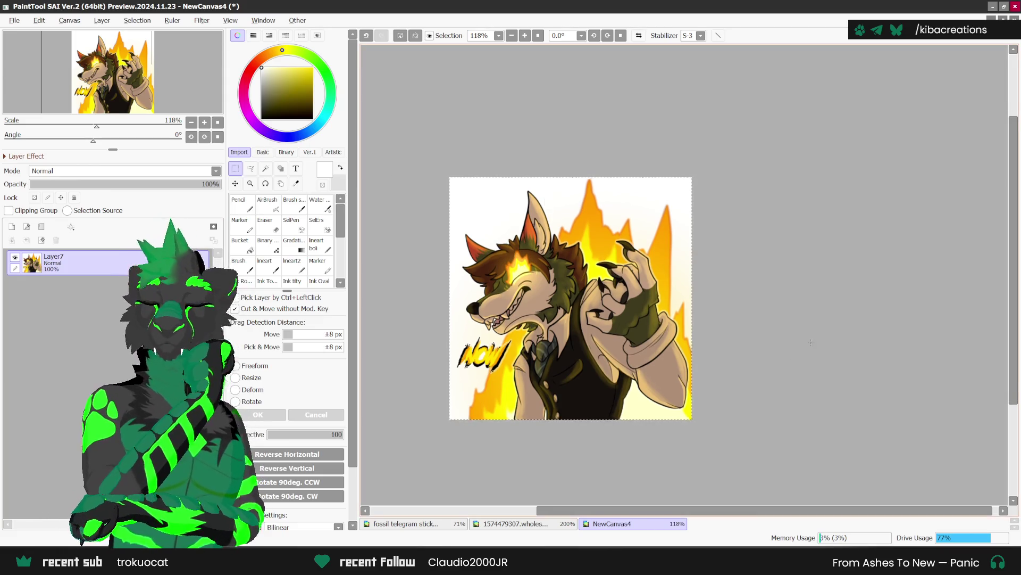
click(417, 526)
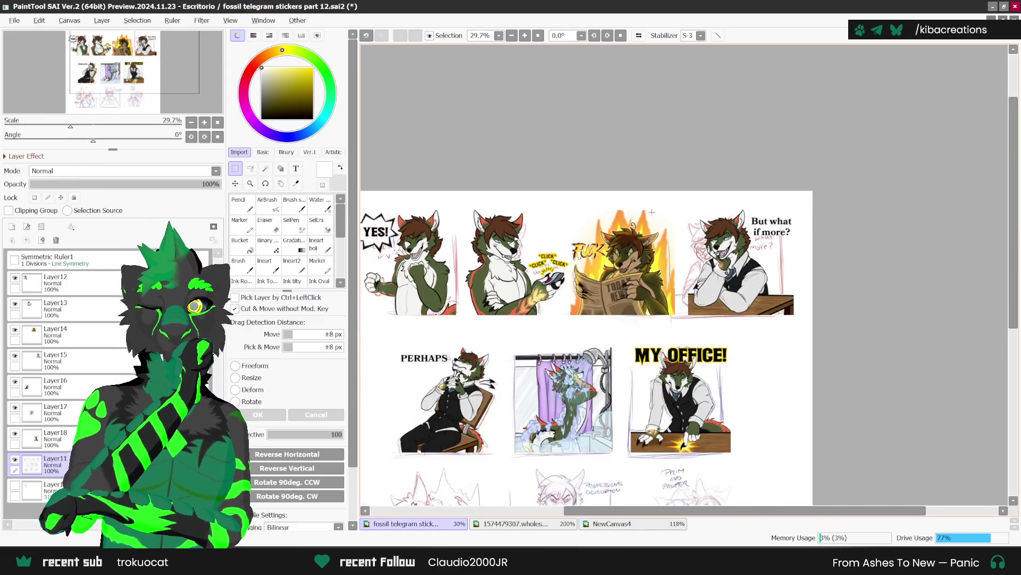
Paste the finished wolf into the sticker sheet and move it down onto the page.
scroll(535, 385, up, 1)
key(ctrl+v)
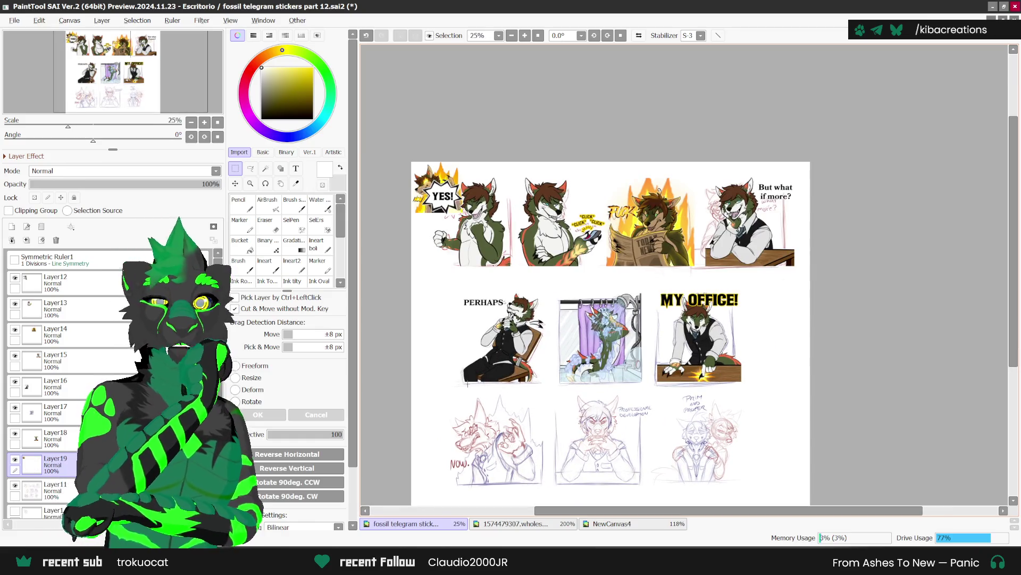
key(ctrl+t)
scroll(456, 199, up, 1)
drag(444, 198, 510, 395)
Enlarge the wolf over the bottom-left NOW sketch, confirm, and return to NewCanvas4.
scroll(505, 397, up, 2)
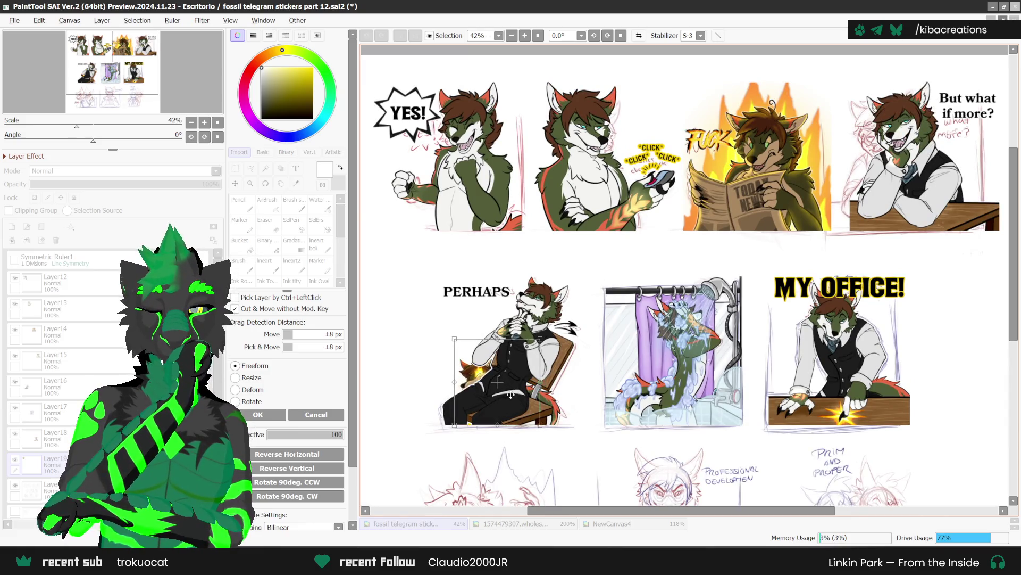
mouse_move(539, 341)
mouse_down()
mouse_move(607, 281)
mouse_move(614, 290)
mouse_up()
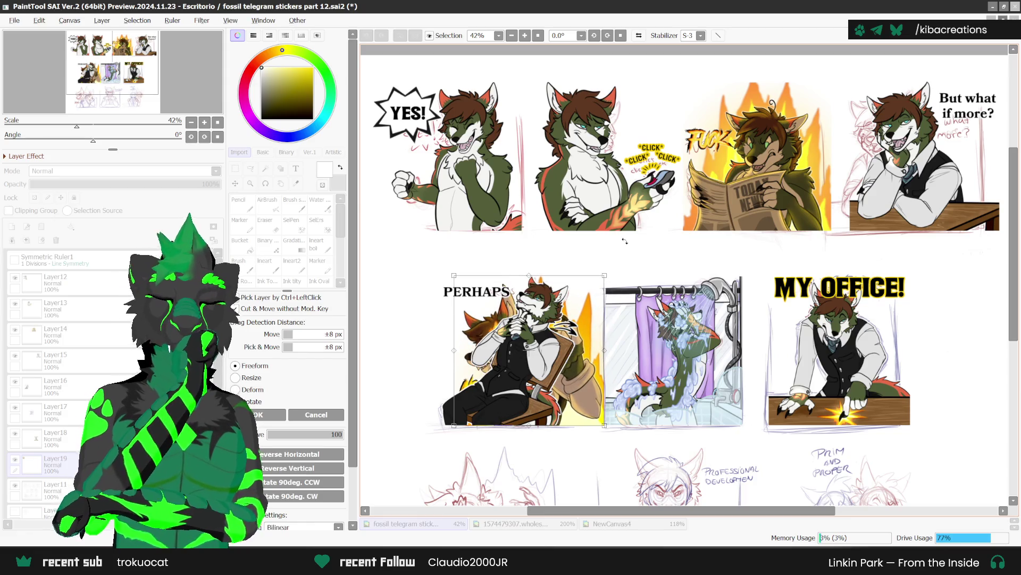
scroll(619, 197, down, 2)
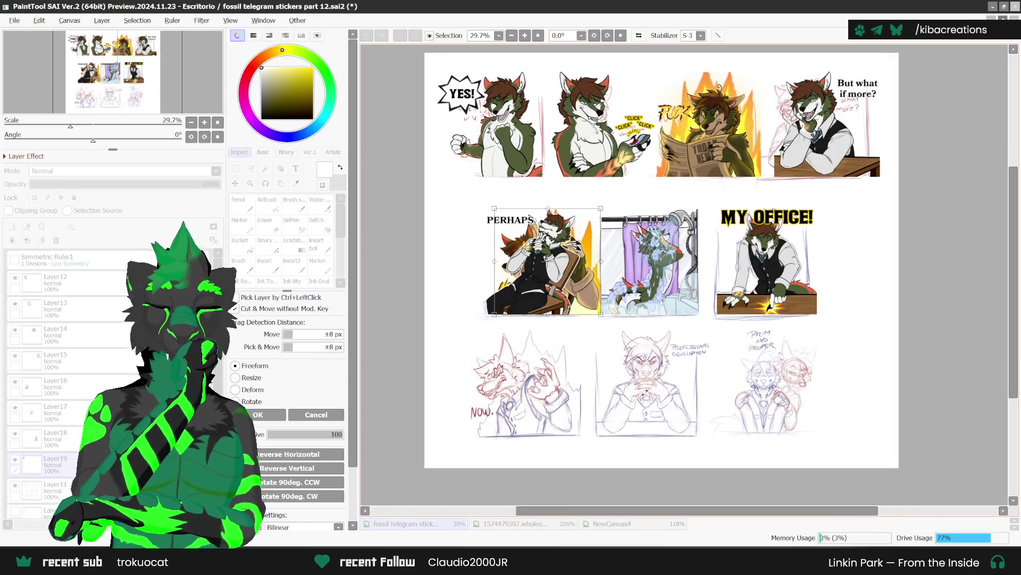
mouse_move(591, 292)
mouse_down()
mouse_move(583, 388)
mouse_move(556, 409)
mouse_up()
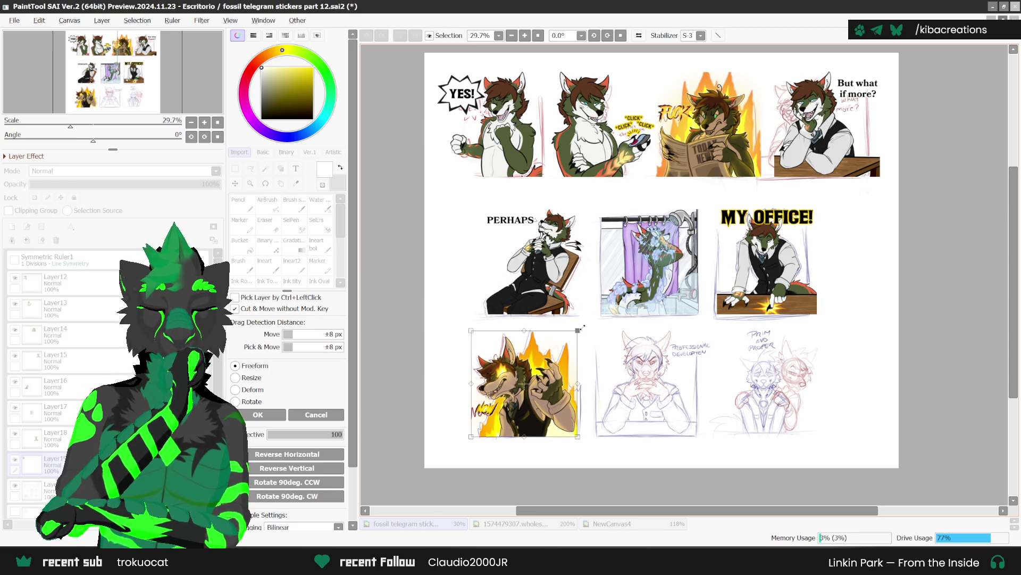
key(Return)
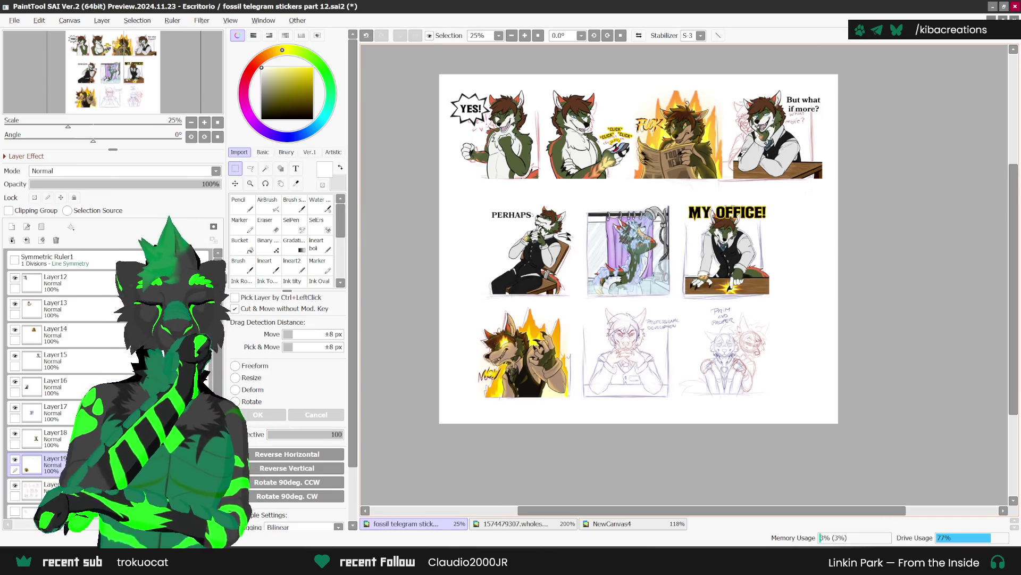
drag(682, 505, 656, 461)
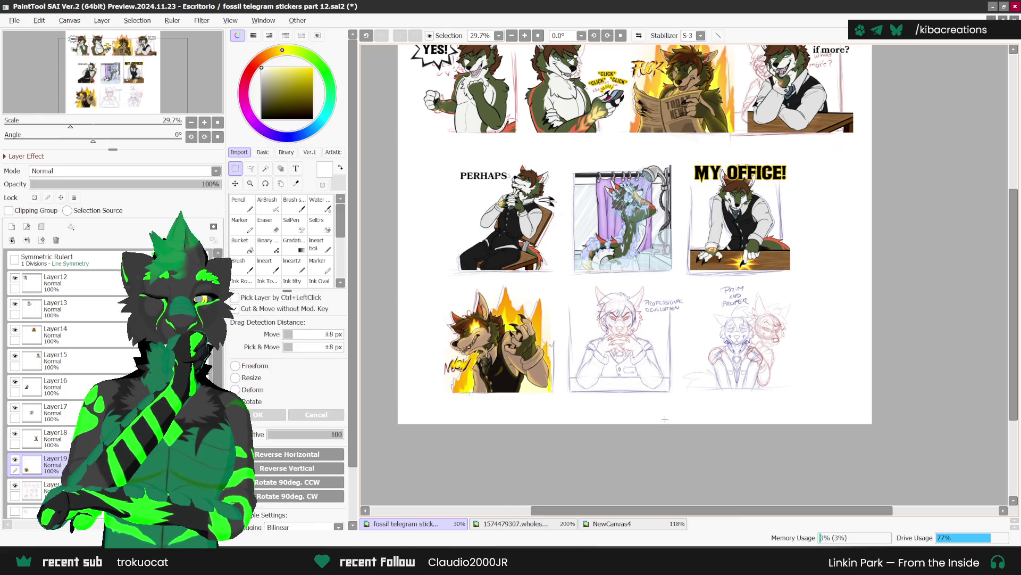
click(612, 524)
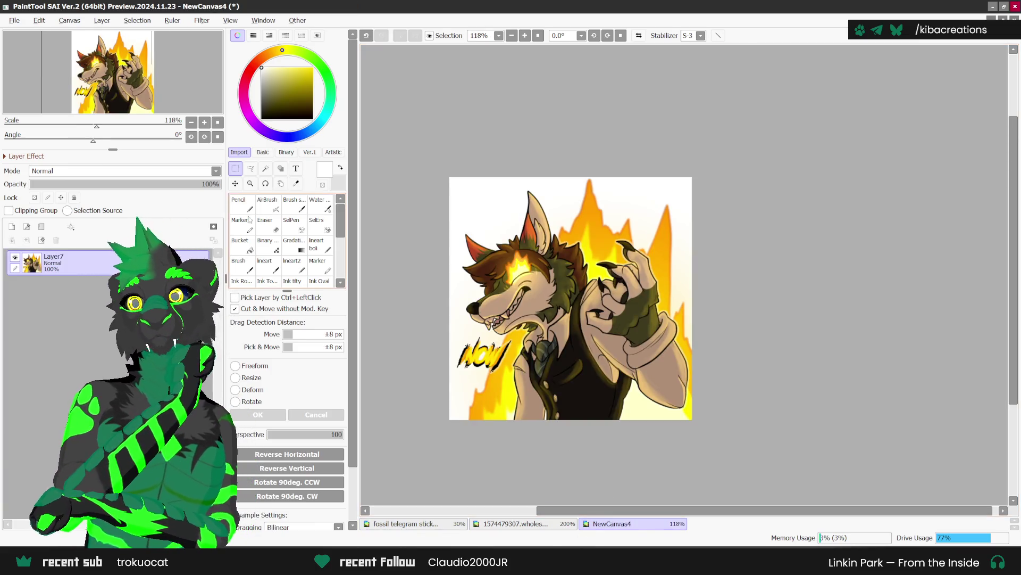
Save the standalone wolf sticker as 8.png, then close it to reveal the sticker sheet.
click(14, 20)
click(40, 109)
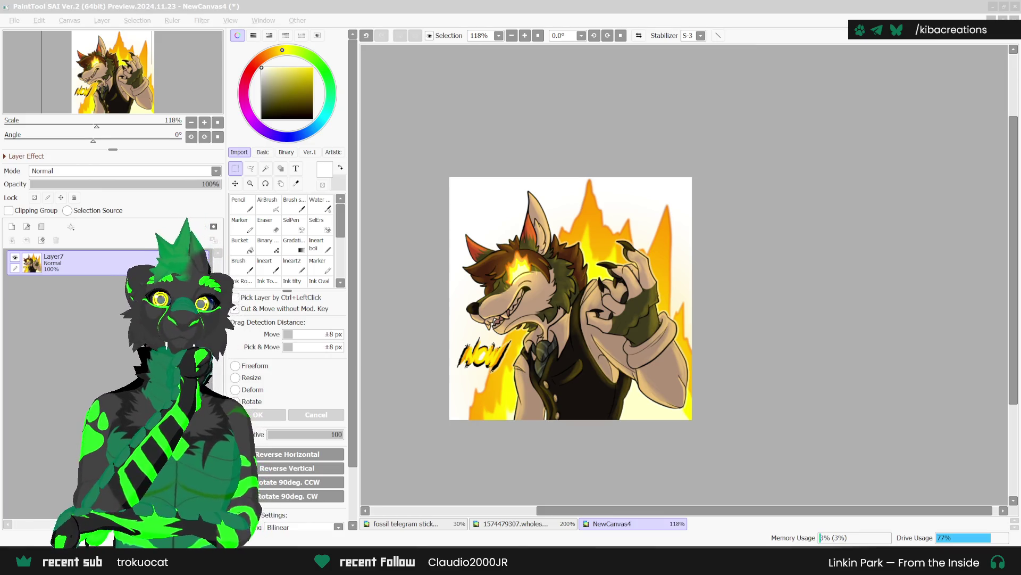
key(Return)
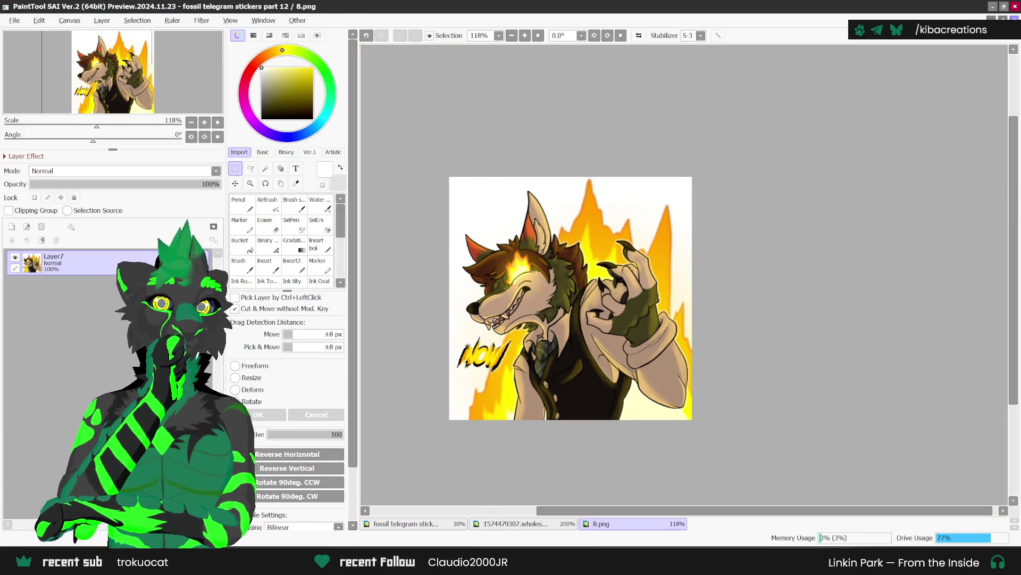
key(ctrl+w)
scroll(658, 368, up, 1)
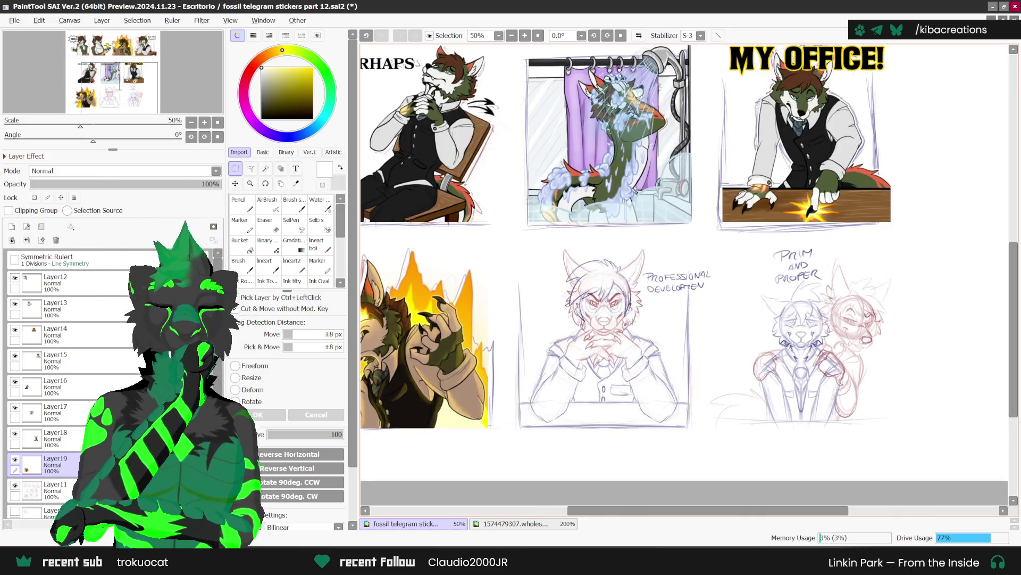
Lasso and copy the middle professional-development sketch from the sketch layer.
click(106, 490)
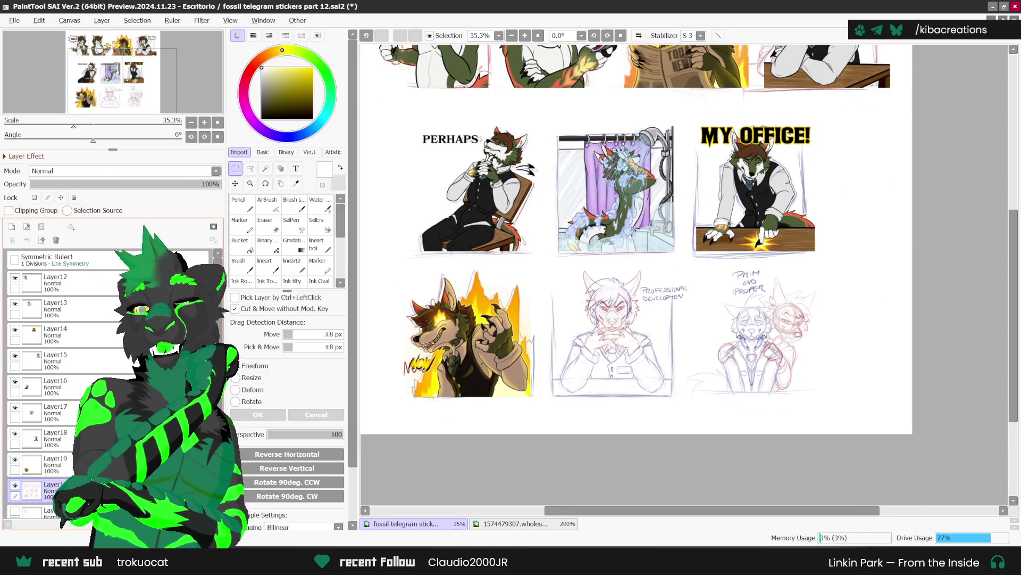
click(251, 168)
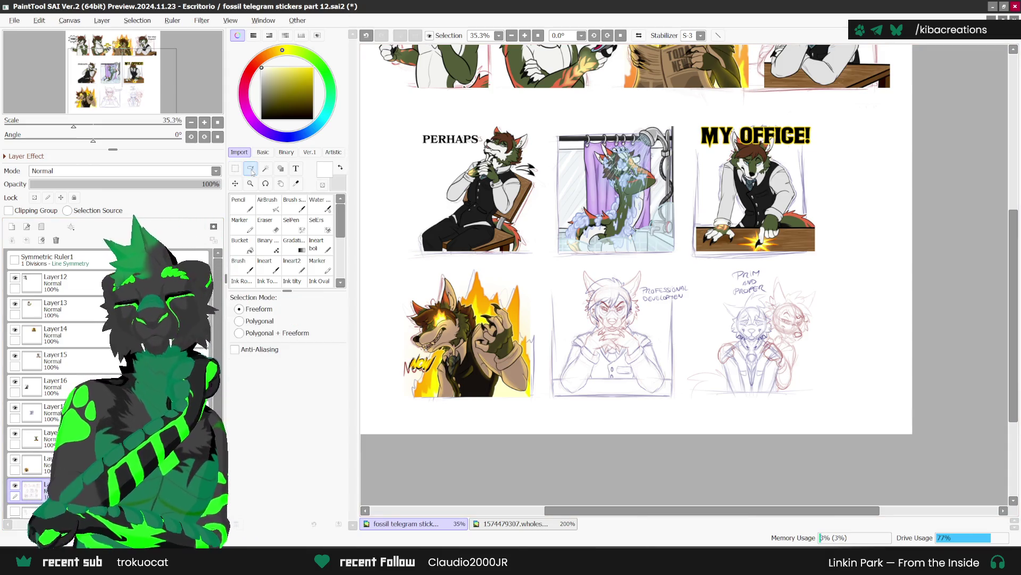
mouse_move(557, 278)
mouse_down()
mouse_move(545, 319)
mouse_move(575, 420)
mouse_move(686, 381)
mouse_move(683, 268)
mouse_move(583, 264)
mouse_up()
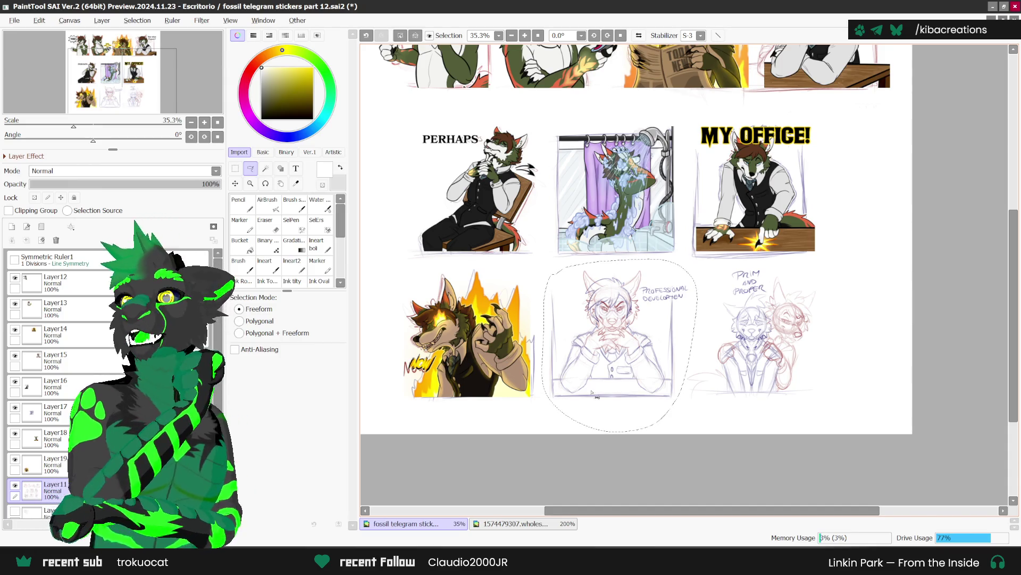
key(ctrl+d)
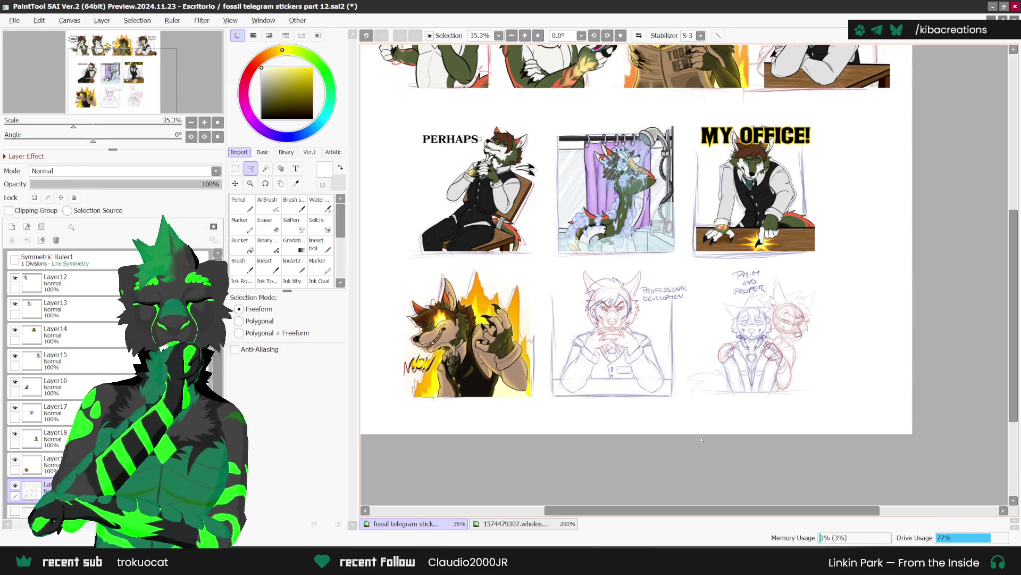
Create a new blank canvas, NewCanvas5.
click(14, 20)
click(22, 35)
click(577, 347)
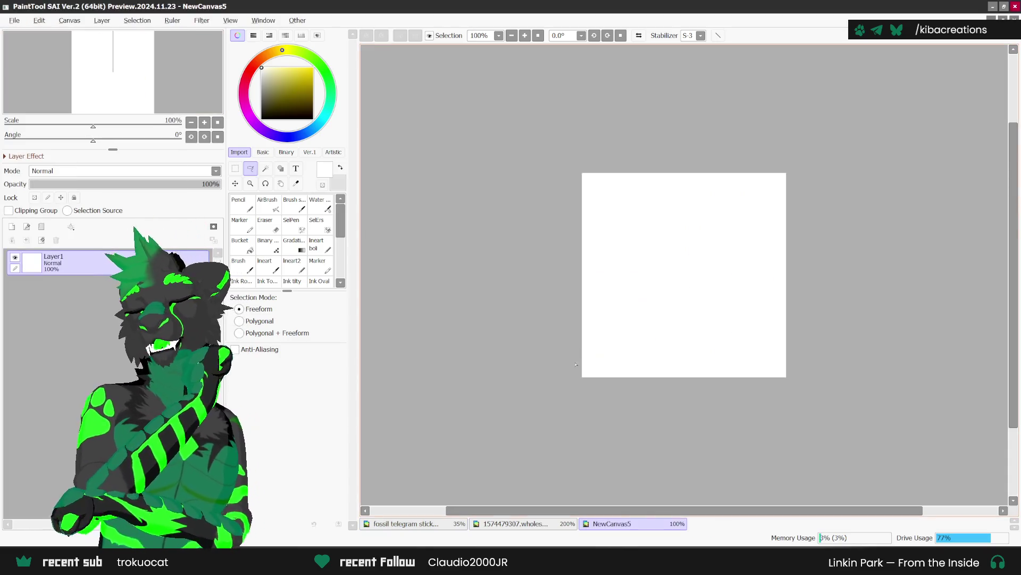
Paste the professional-development sketch into NewCanvas5, shrink and reposition it to fit, and commit.
key(ctrl+t)
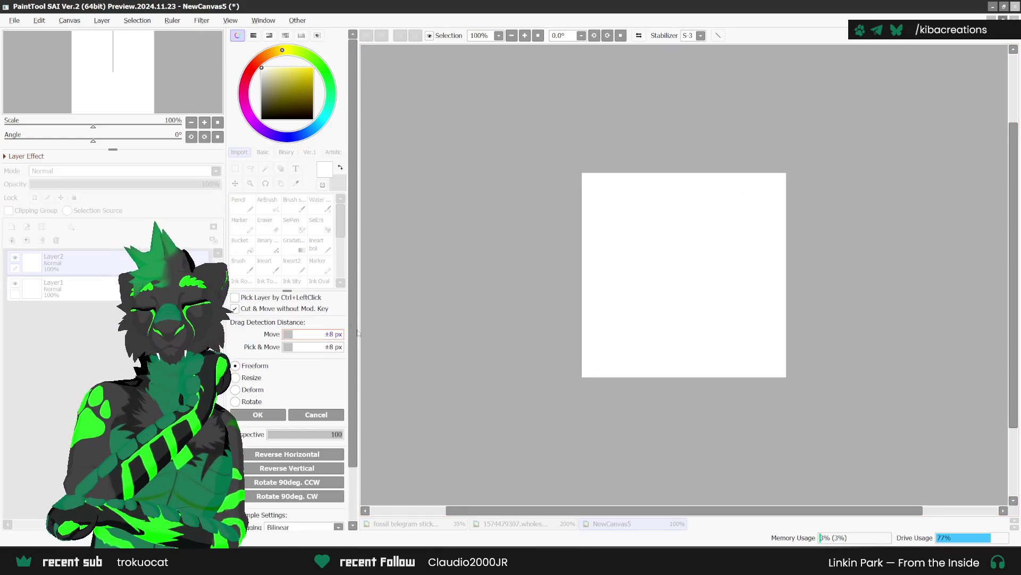
scroll(650, 278, down, 3)
scroll(774, 357, down, 8)
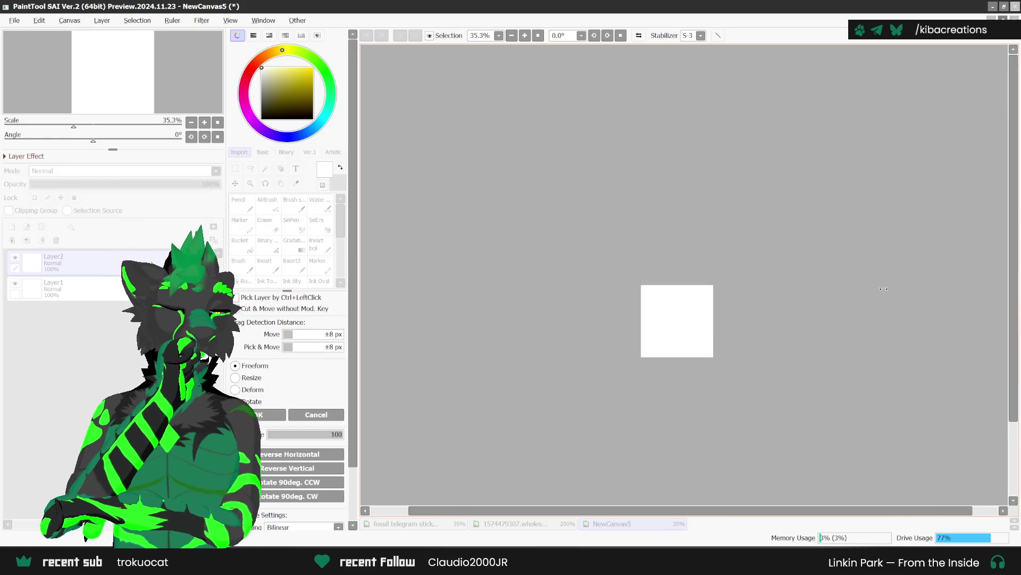
scroll(713, 321, up, 6)
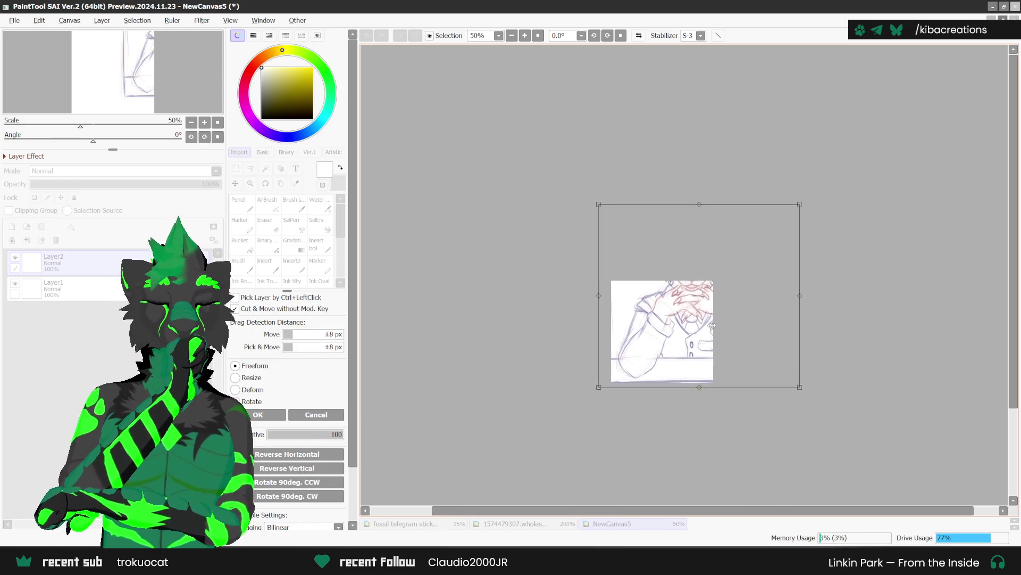
drag(801, 201, 719, 278)
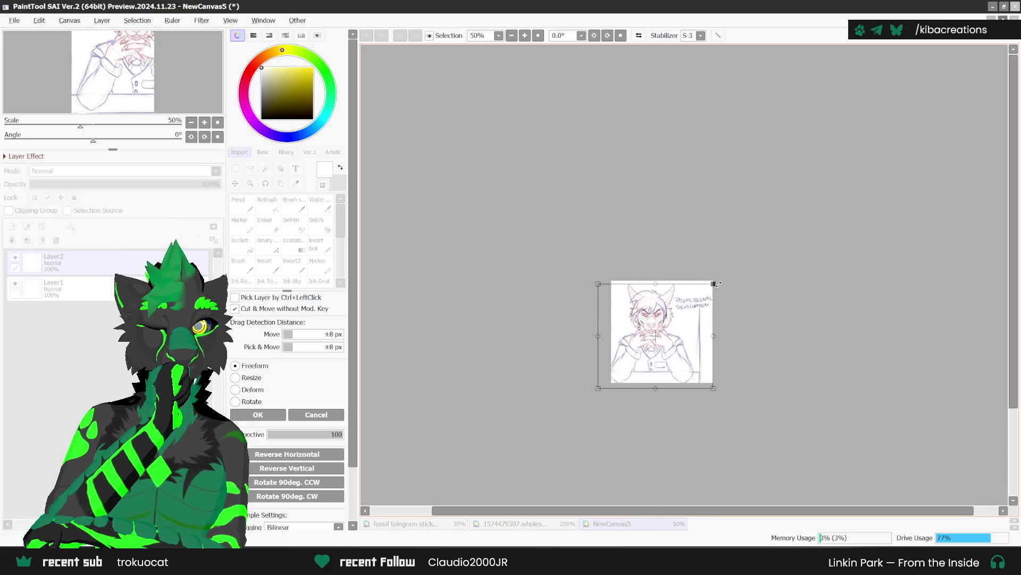
drag(685, 337, 701, 345)
drag(724, 280, 721, 283)
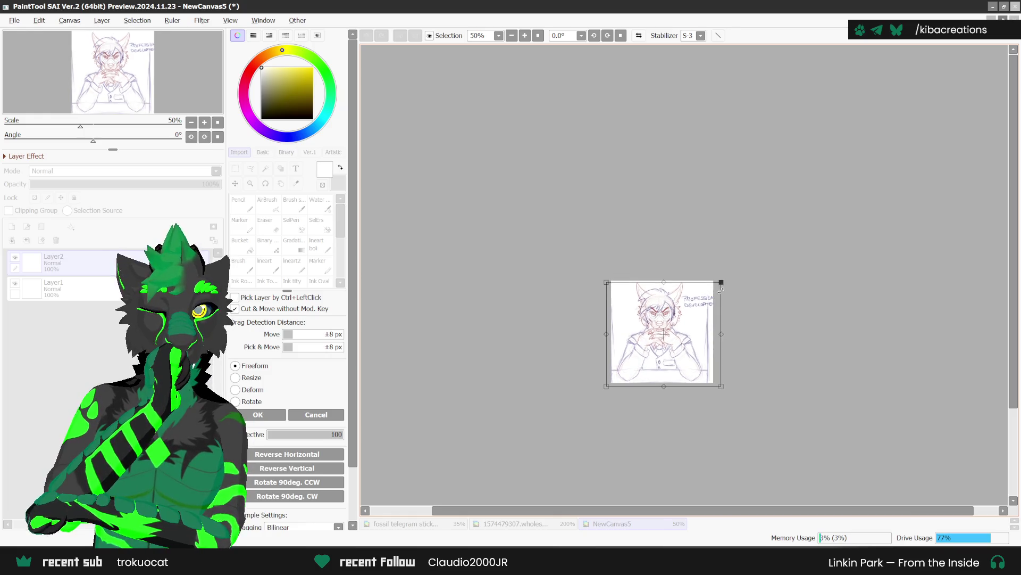
drag(703, 345, 699, 347)
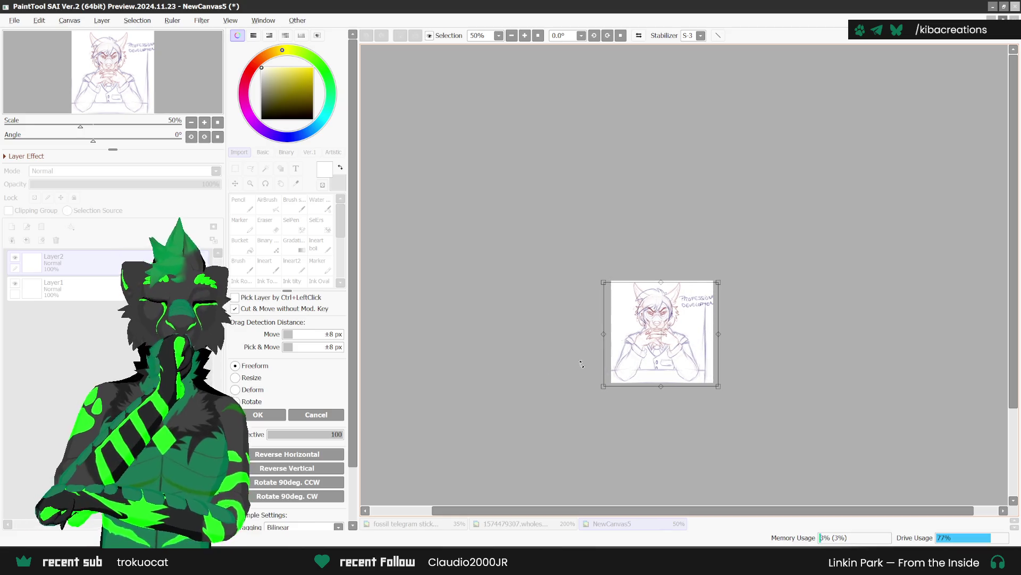
click(280, 414)
scroll(730, 352, up, 2)
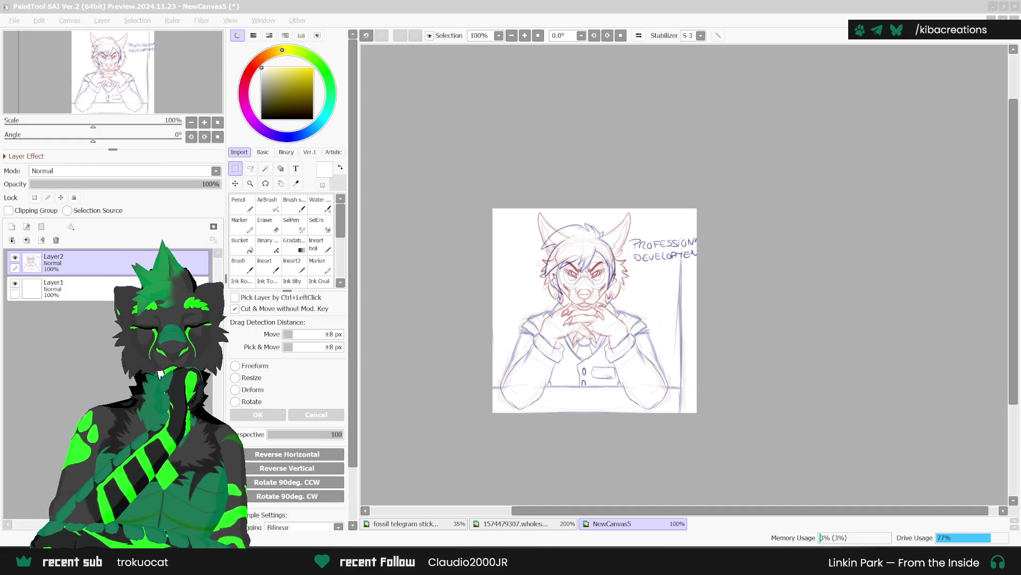
Fade sketch Layer2 to 38% opacity and move blank Layer1 above it.
click(101, 188)
click(101, 184)
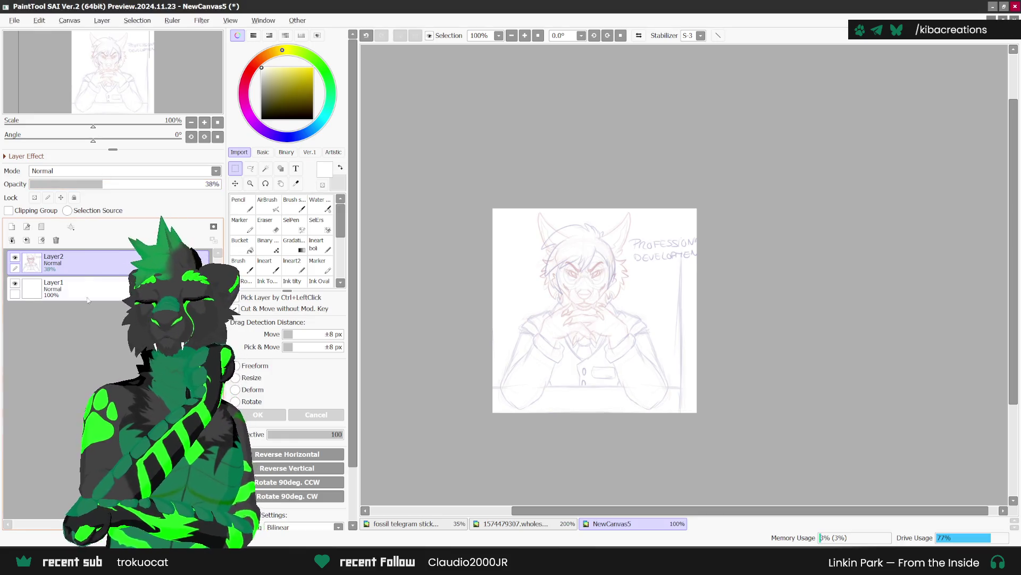
drag(87, 282, 85, 260)
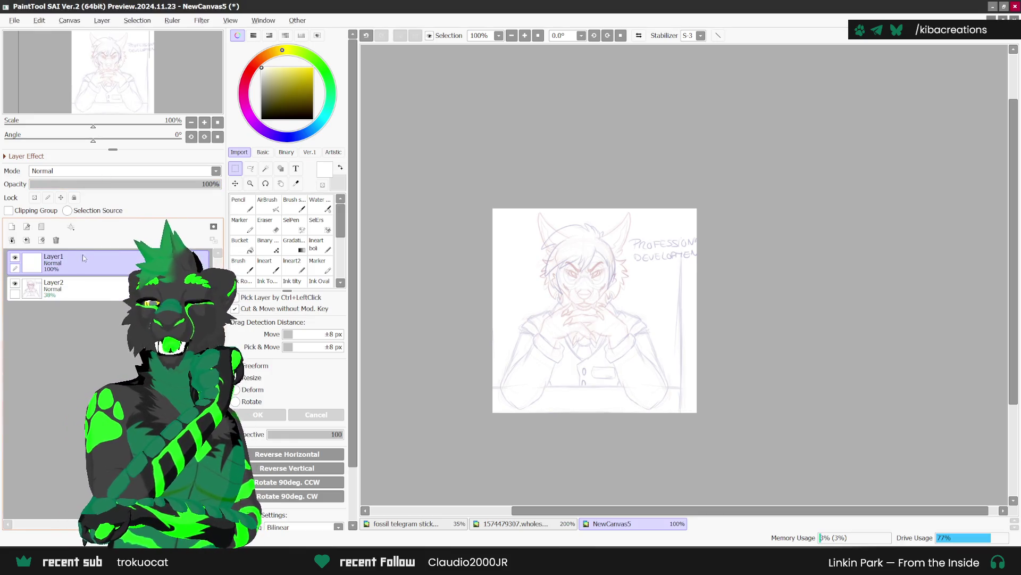
Add a line symmetry ruler with its axis through the face's centre, and choose black.
click(70, 226)
click(101, 320)
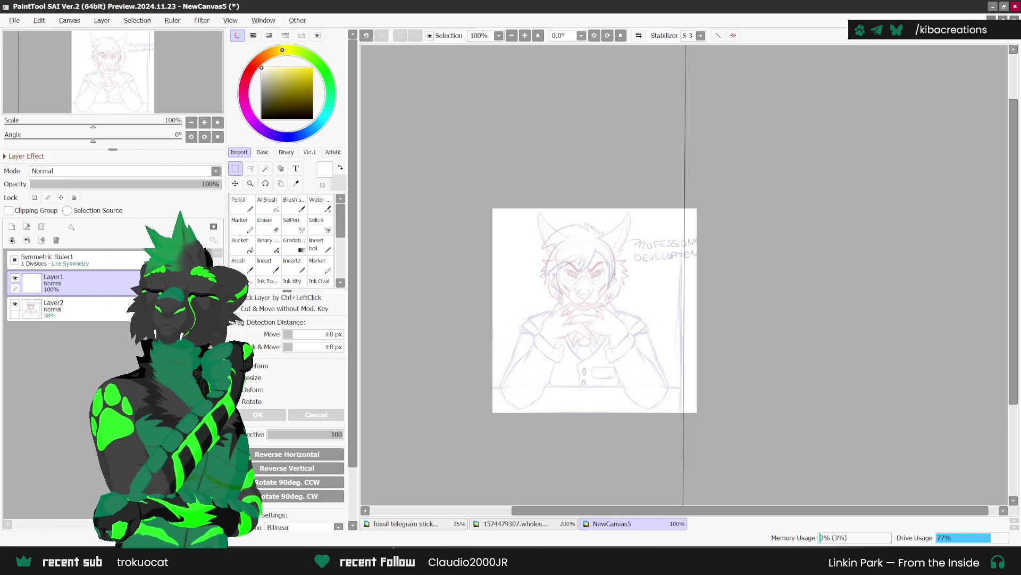
key(ctrl+z)
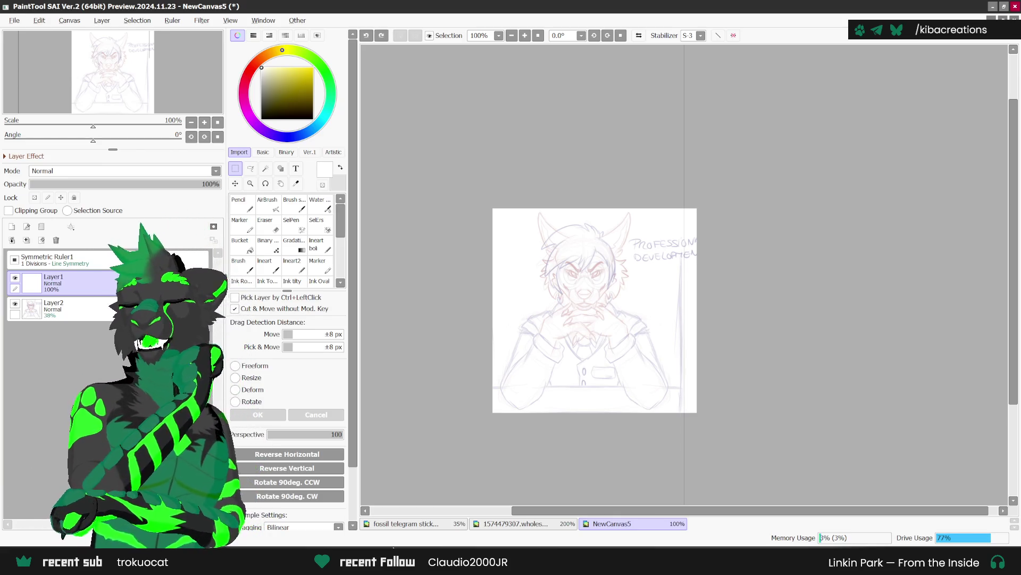
click(43, 259)
click(56, 239)
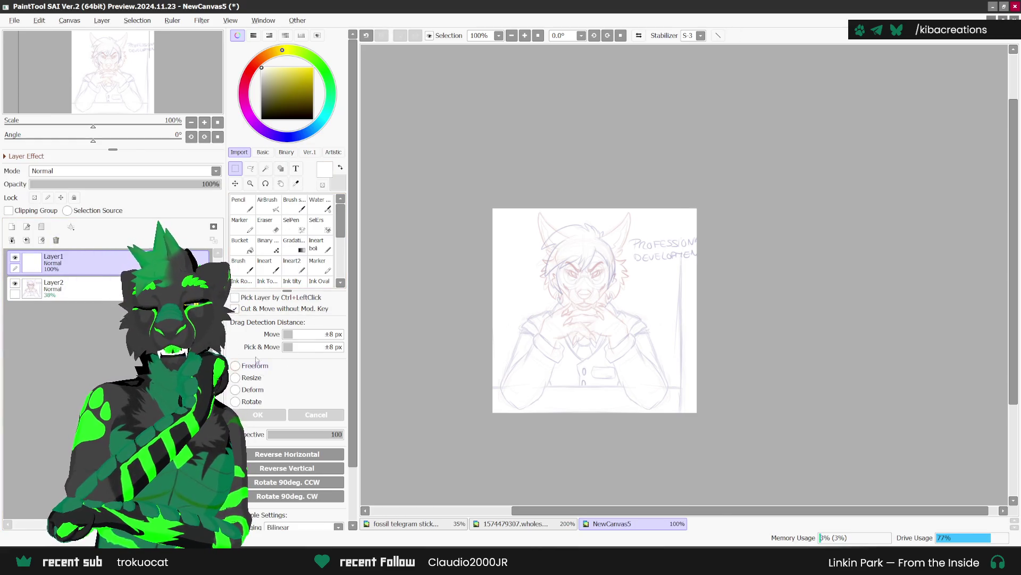
click(71, 226)
click(71, 321)
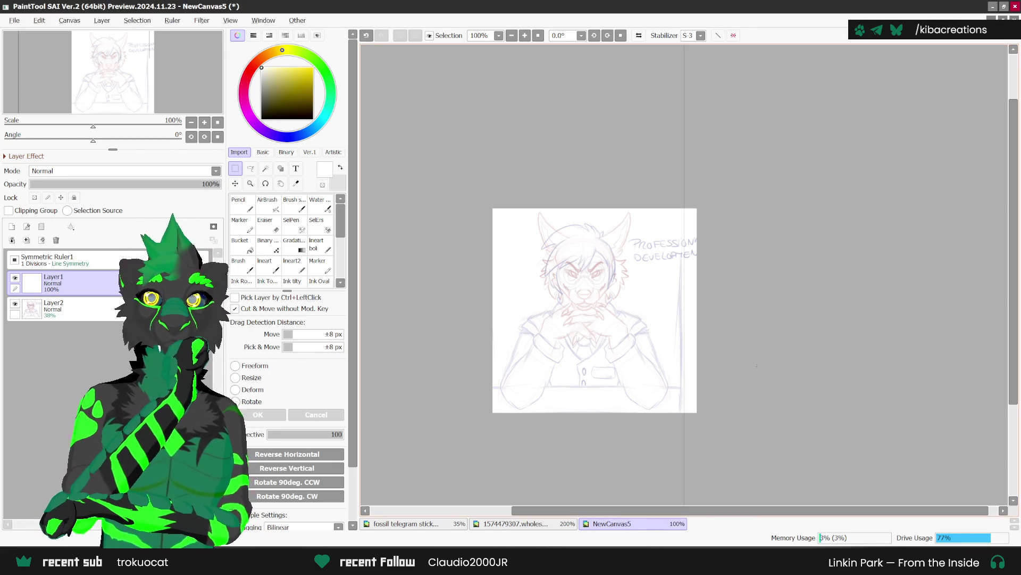
drag(688, 424, 588, 428)
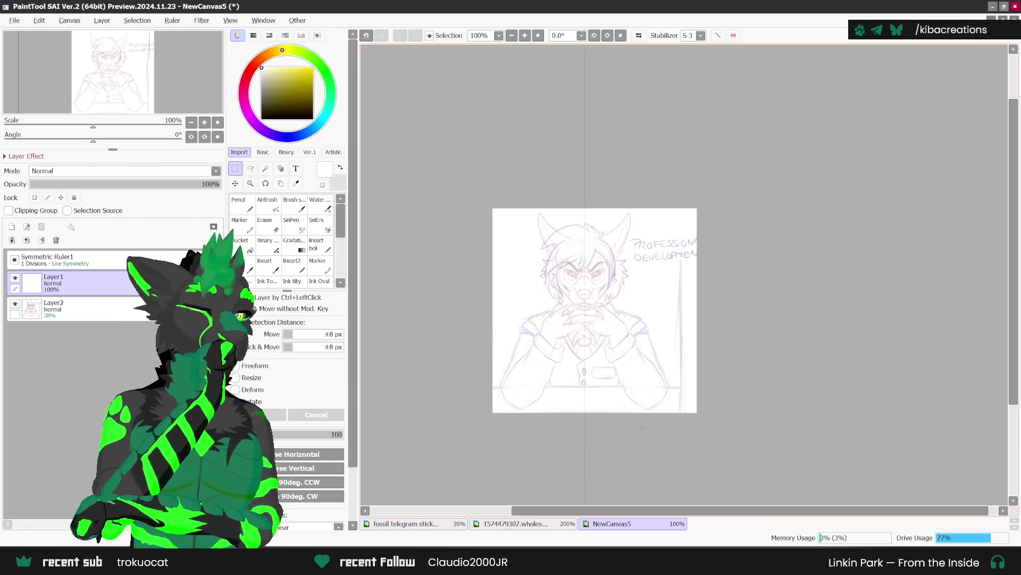
scroll(636, 404, down, 1)
scroll(636, 407, up, 2)
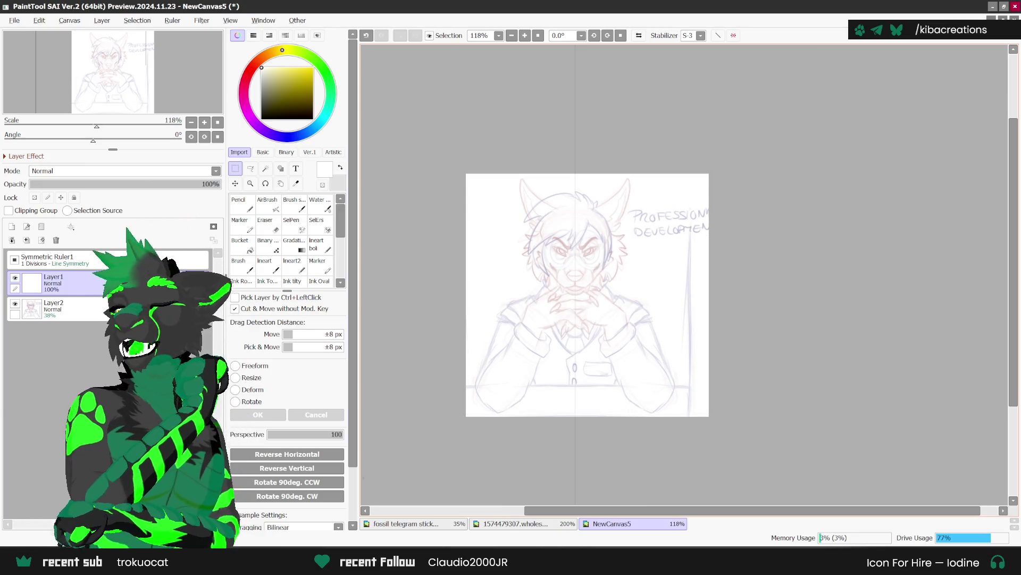
click(313, 119)
With the Lineart brush, ink the wolf's nose in mirrored black lines.
click(264, 264)
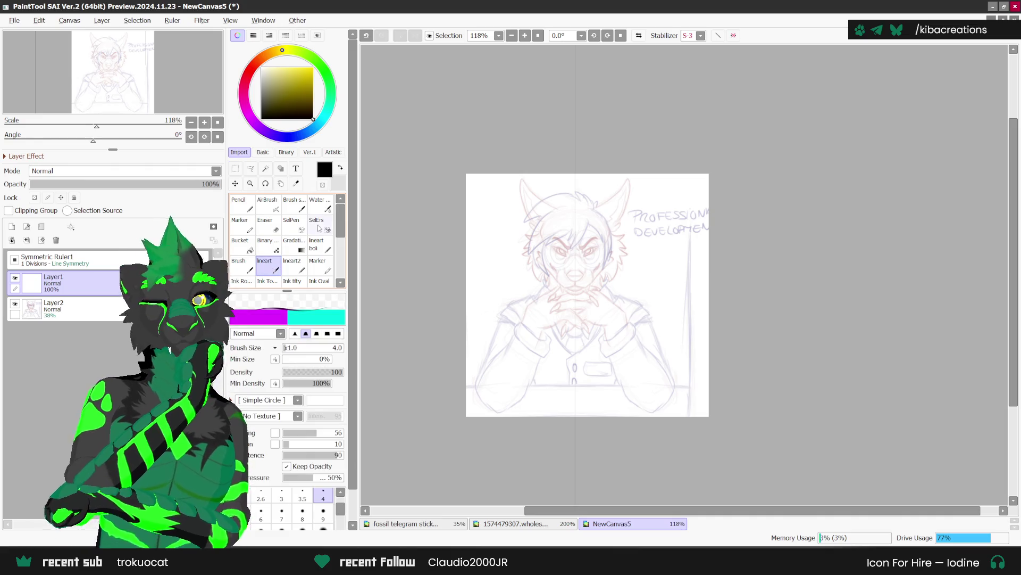
scroll(578, 261, up, 6)
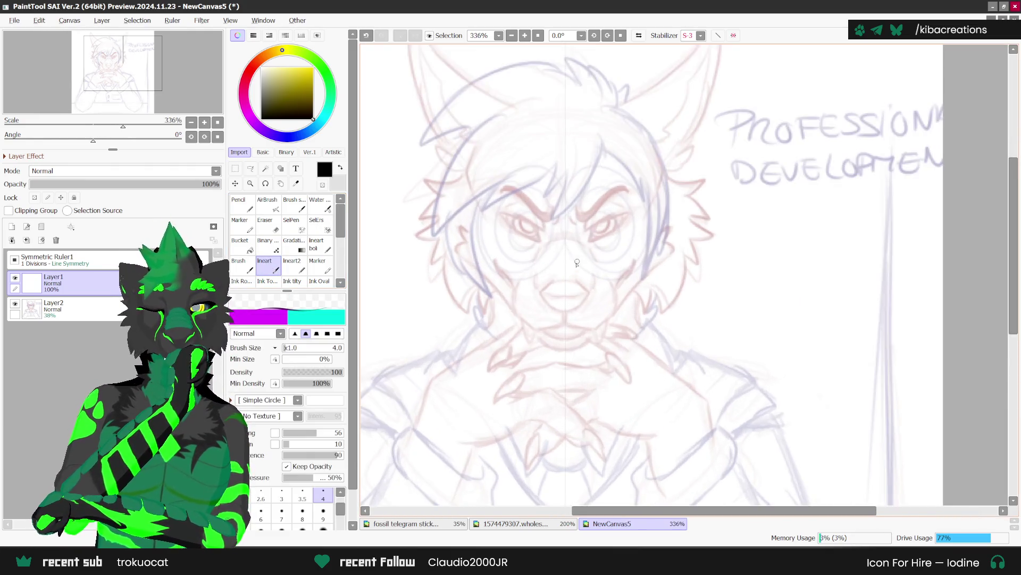
scroll(579, 261, up, 1)
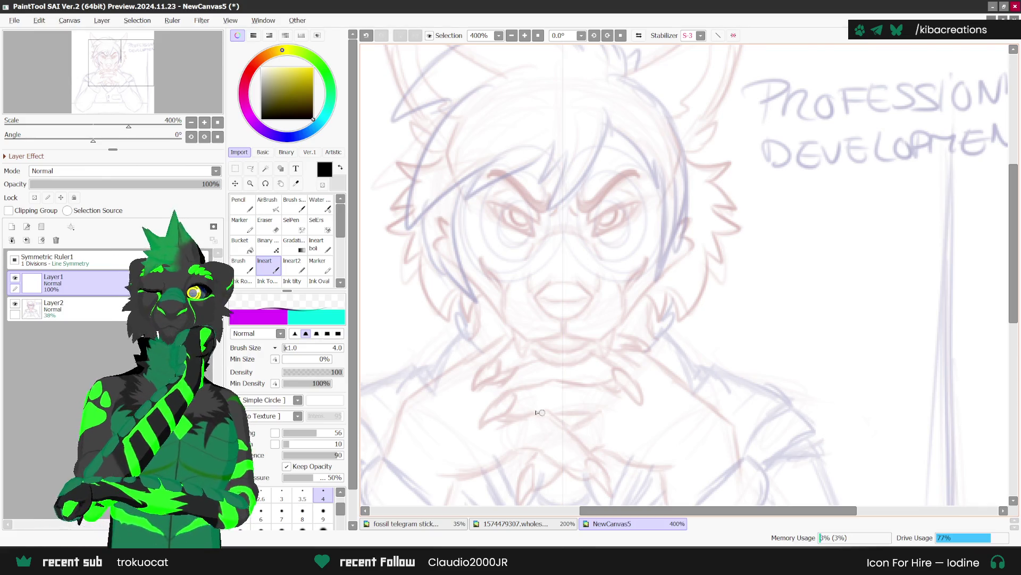
scroll(544, 293, up, 2)
mouse_move(550, 281)
mouse_down()
mouse_move(537, 319)
mouse_move(569, 331)
mouse_up()
mouse_move(534, 300)
mouse_down()
mouse_move(568, 307)
mouse_move(569, 278)
mouse_move(557, 313)
mouse_up()
scroll(579, 274, down, 1)
key(ctrl+z)
drag(550, 271, 548, 302)
scroll(636, 294, down, 1)
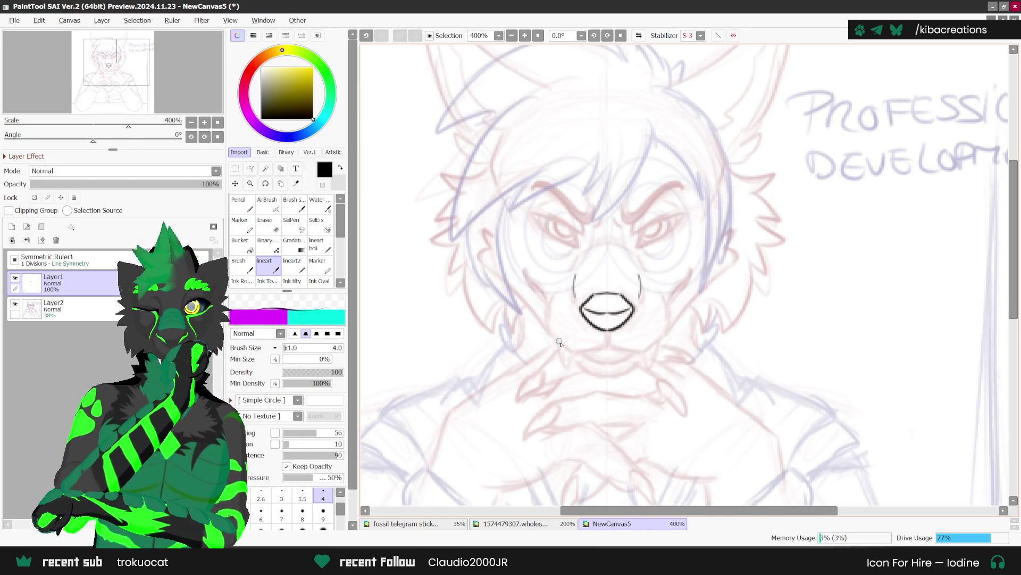
Ink mirrored lines down the muzzle sides, the cheeks and fangs, retrying the cheeks.
mouse_move(554, 291)
mouse_down()
mouse_move(547, 322)
mouse_move(576, 355)
mouse_move(607, 346)
mouse_up()
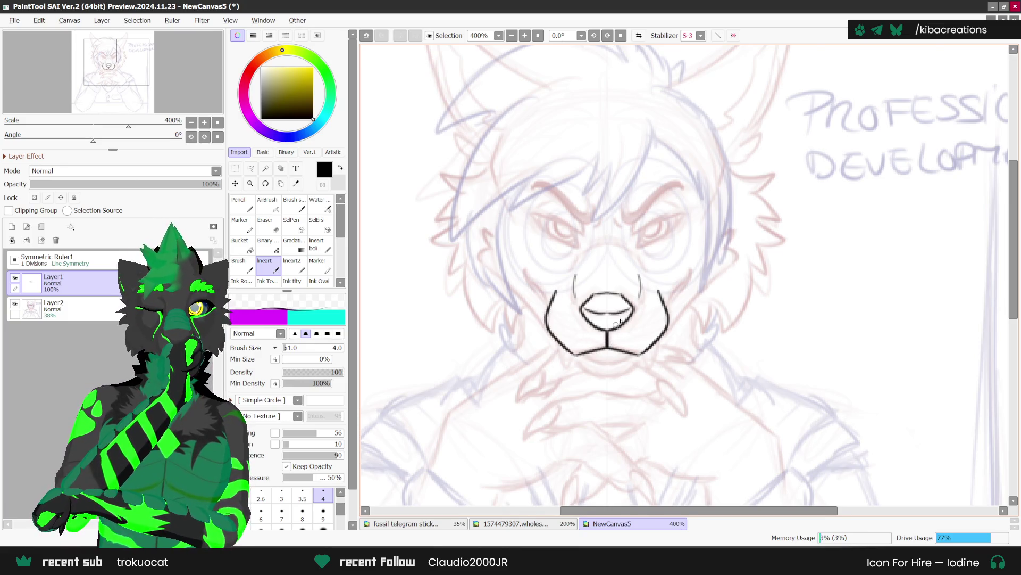
drag(664, 307, 688, 257)
key(ctrl+z)
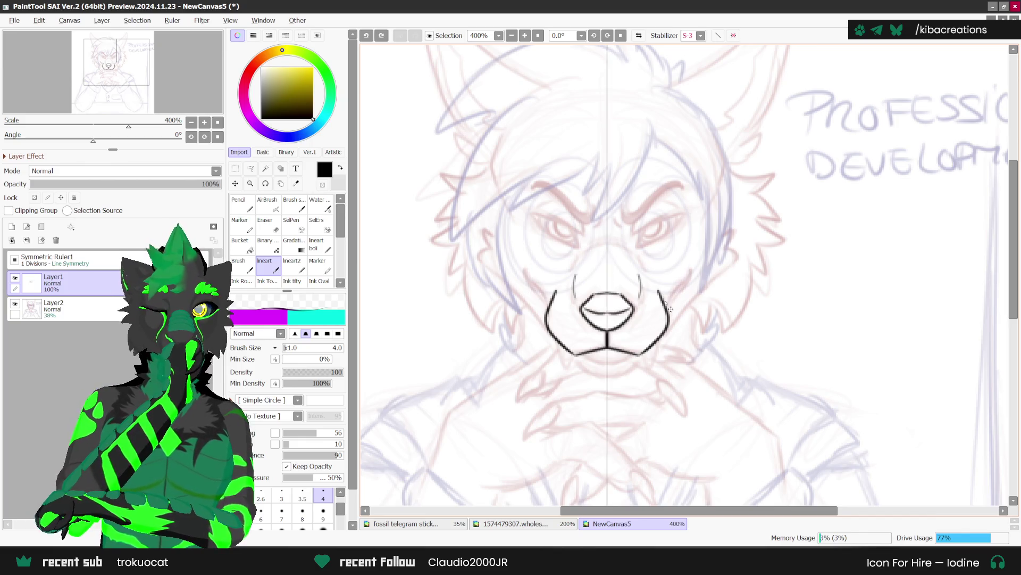
mouse_move(667, 311)
mouse_down()
mouse_move(687, 262)
mouse_move(665, 314)
mouse_move(687, 271)
mouse_up()
key(ctrl+z)
key(ctrl+z)
mouse_move(646, 337)
mouse_down()
mouse_move(654, 356)
mouse_move(665, 321)
mouse_move(650, 355)
mouse_move(661, 332)
mouse_up()
Ink the lower lip, extend both cheek lines upward, and add mirrored eyebrows.
key(ctrl+z)
drag(594, 344, 612, 349)
key(ctrl+z)
drag(603, 343, 613, 364)
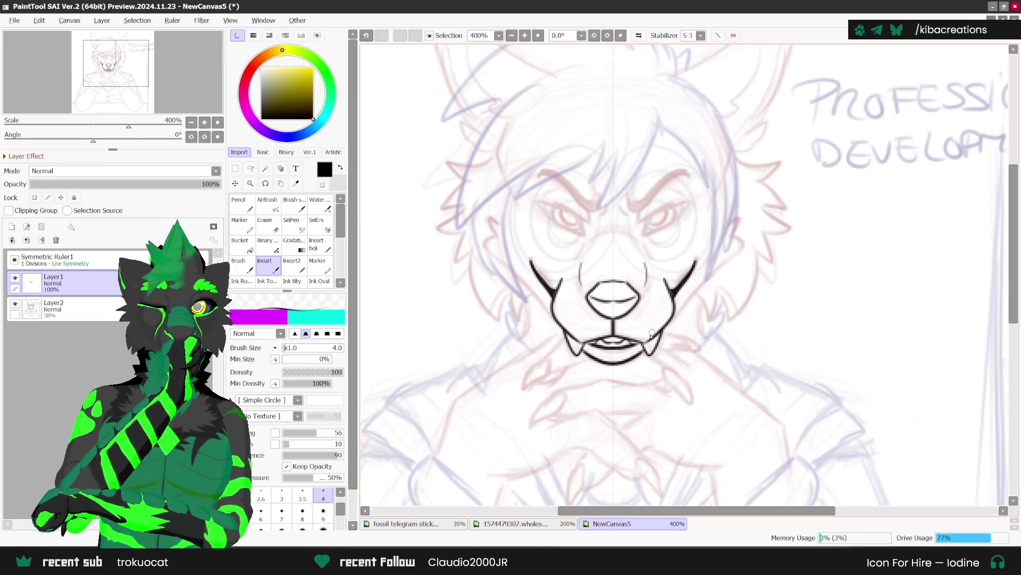
mouse_move(692, 269)
mouse_down()
mouse_move(697, 255)
mouse_move(686, 269)
mouse_up()
drag(667, 326, 716, 271)
scroll(628, 241, up, 3)
scroll(629, 241, up, 1)
mouse_move(628, 235)
mouse_down()
mouse_move(632, 250)
mouse_move(697, 213)
mouse_move(629, 235)
mouse_move(634, 251)
mouse_move(667, 229)
mouse_up()
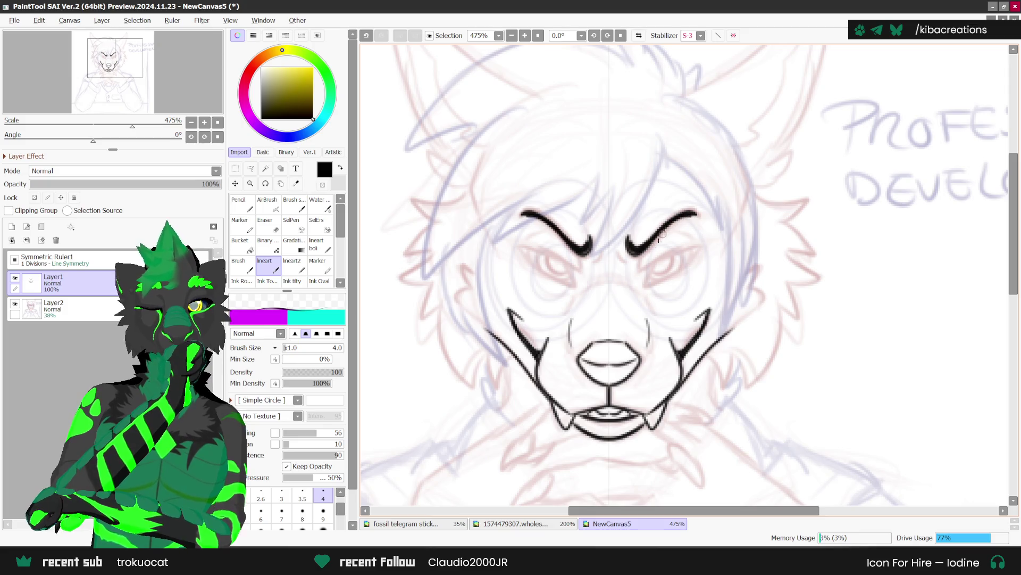
Ink mirrored almond eyes under the brows with darkened outer lids and under-eye strokes.
scroll(628, 244, up, 1)
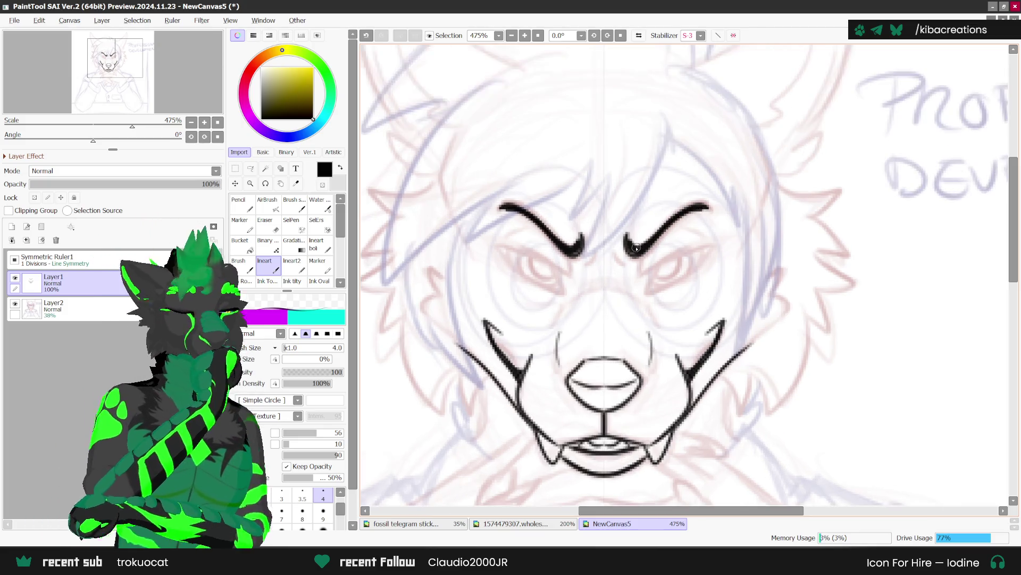
mouse_move(653, 240)
mouse_down()
mouse_move(704, 207)
mouse_move(618, 264)
mouse_move(720, 240)
mouse_up()
mouse_move(650, 279)
mouse_down()
mouse_move(642, 291)
mouse_move(637, 274)
mouse_move(713, 239)
mouse_up()
key(ctrl+z)
key(ctrl+z)
key(ctrl+z)
key(ctrl+z)
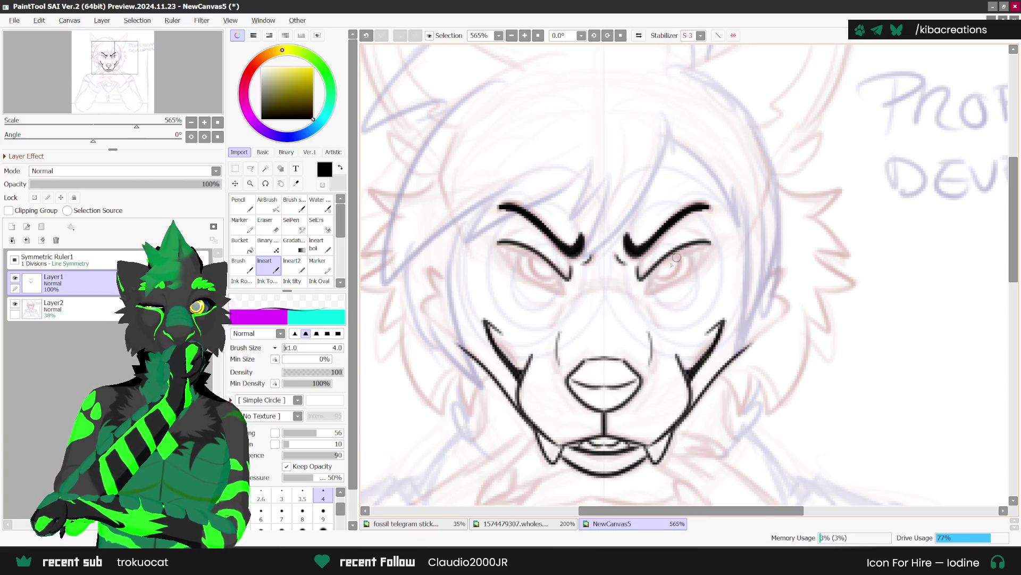
mouse_move(652, 269)
mouse_down()
mouse_move(682, 282)
mouse_move(722, 241)
mouse_up()
mouse_move(657, 264)
mouse_down()
mouse_move(644, 292)
mouse_move(677, 278)
mouse_move(690, 249)
mouse_move(689, 276)
mouse_move(663, 278)
mouse_move(708, 243)
mouse_up()
scroll(641, 301, down, 3)
scroll(644, 301, up, 3)
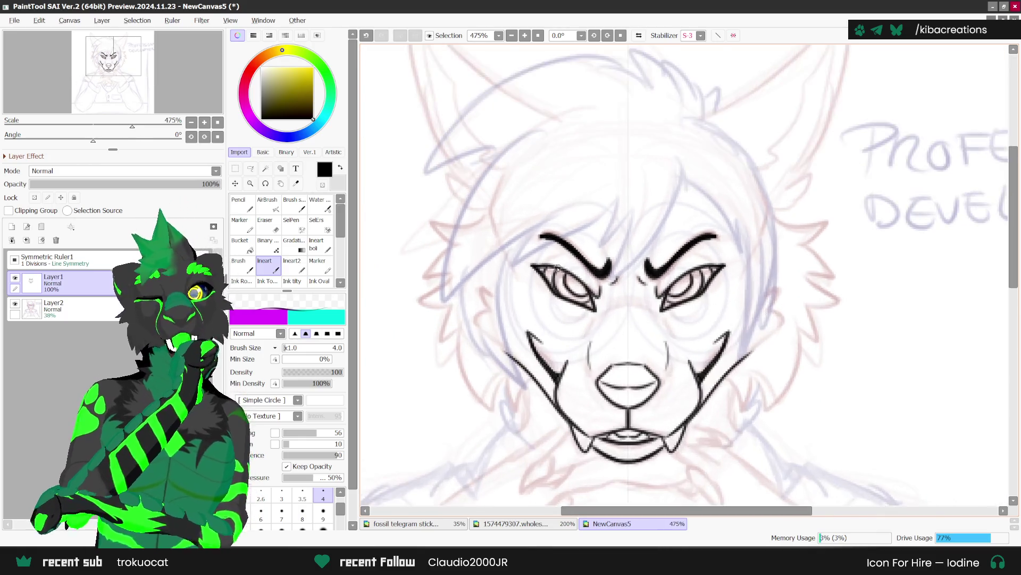
mouse_move(529, 264)
mouse_down()
mouse_move(562, 269)
mouse_move(563, 249)
mouse_up()
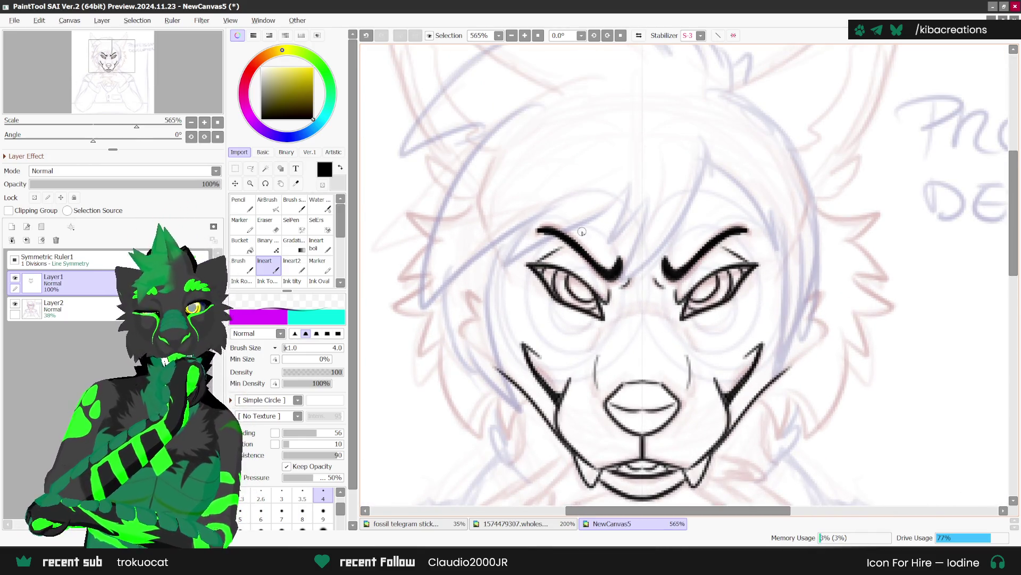
scroll(654, 292, down, 3)
scroll(657, 293, up, 2)
drag(550, 294, 536, 303)
scroll(633, 307, down, 3)
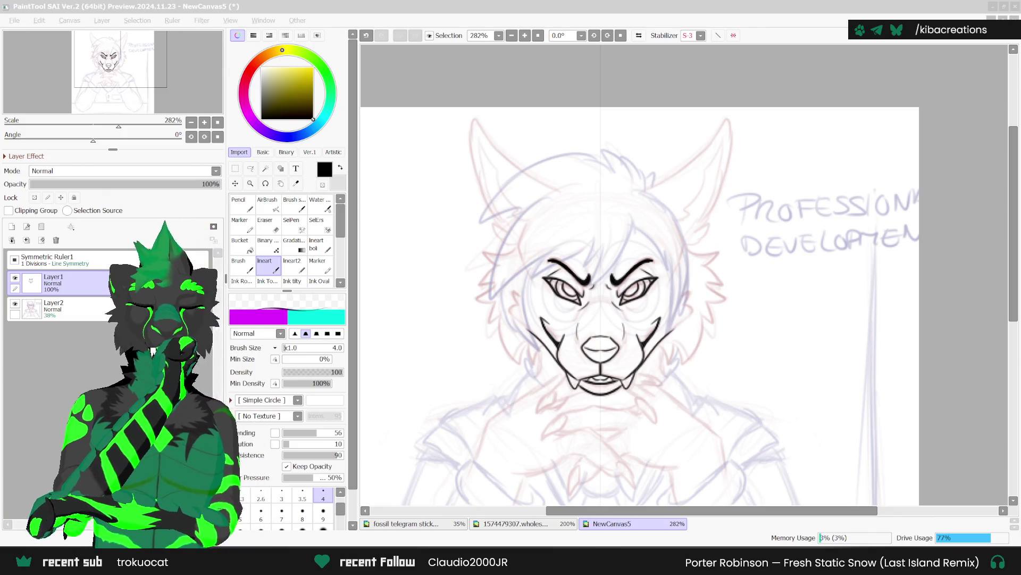
Add a cheek stroke and jagged mirrored fur tufts around both sides of the head.
scroll(519, 302, up, 1)
mouse_move(512, 284)
mouse_down()
mouse_move(505, 318)
mouse_move(527, 335)
mouse_up()
scroll(745, 200, down, 1)
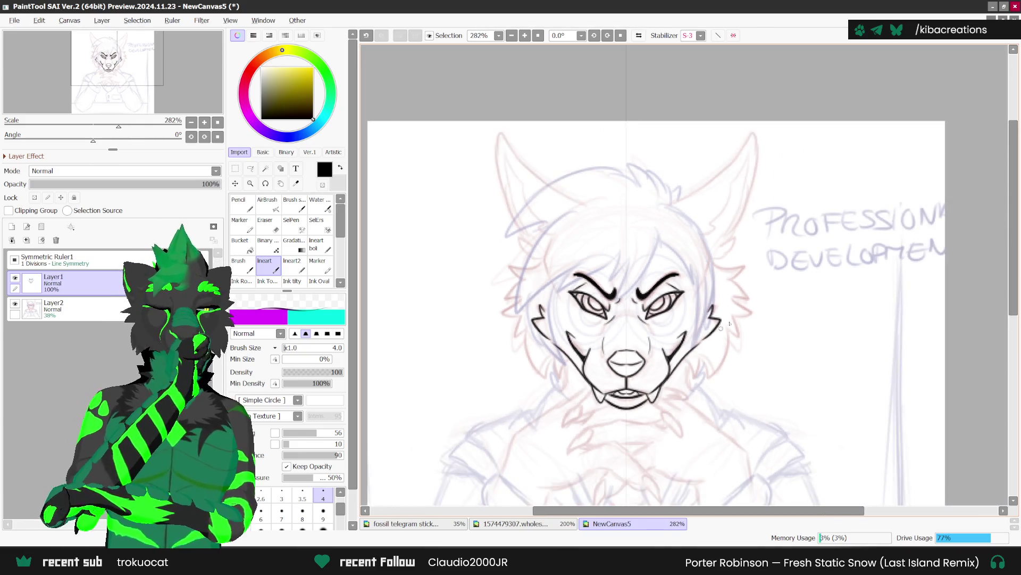
scroll(591, 325, up, 1)
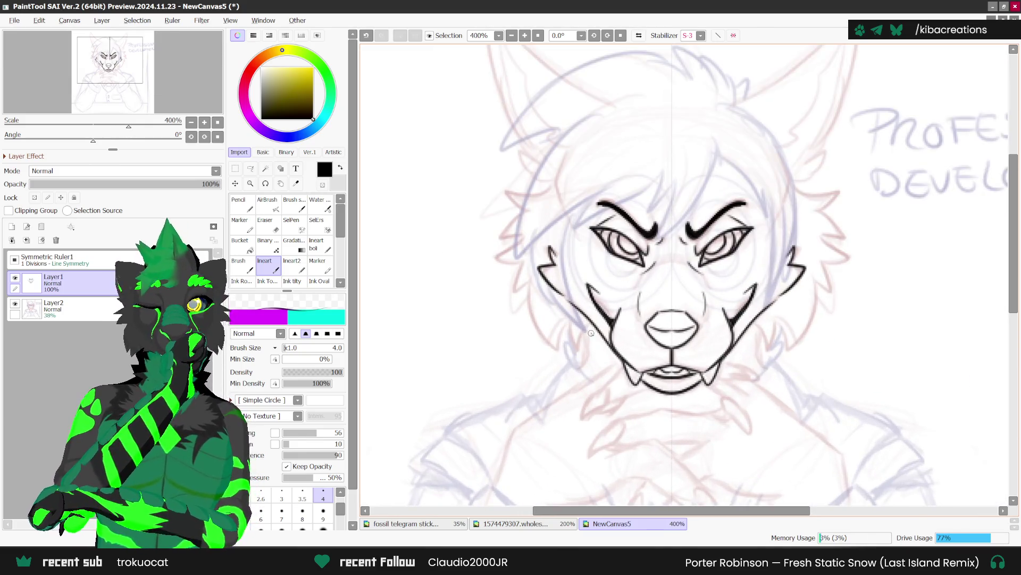
scroll(591, 325, down, 1)
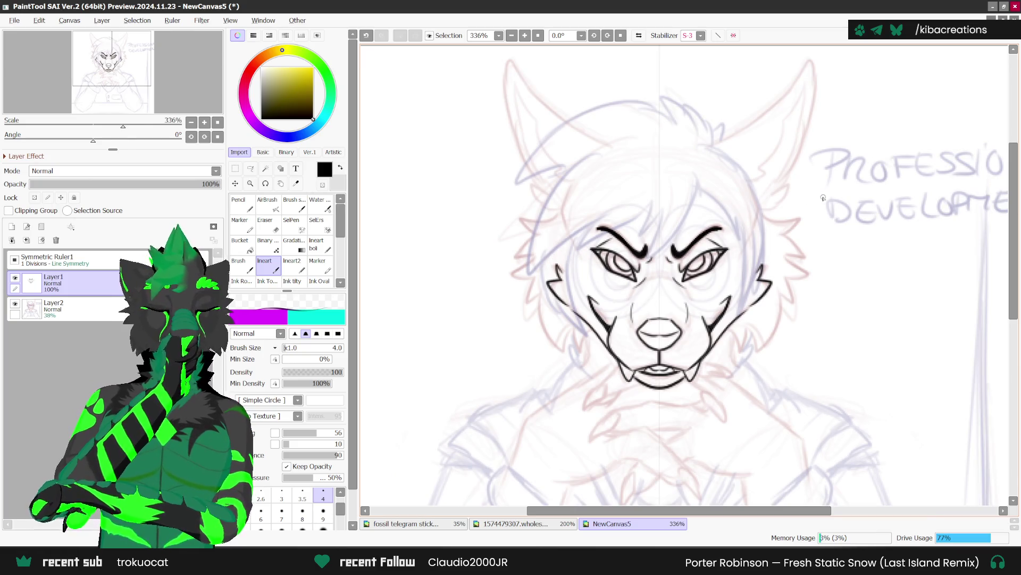
scroll(534, 222, up, 1)
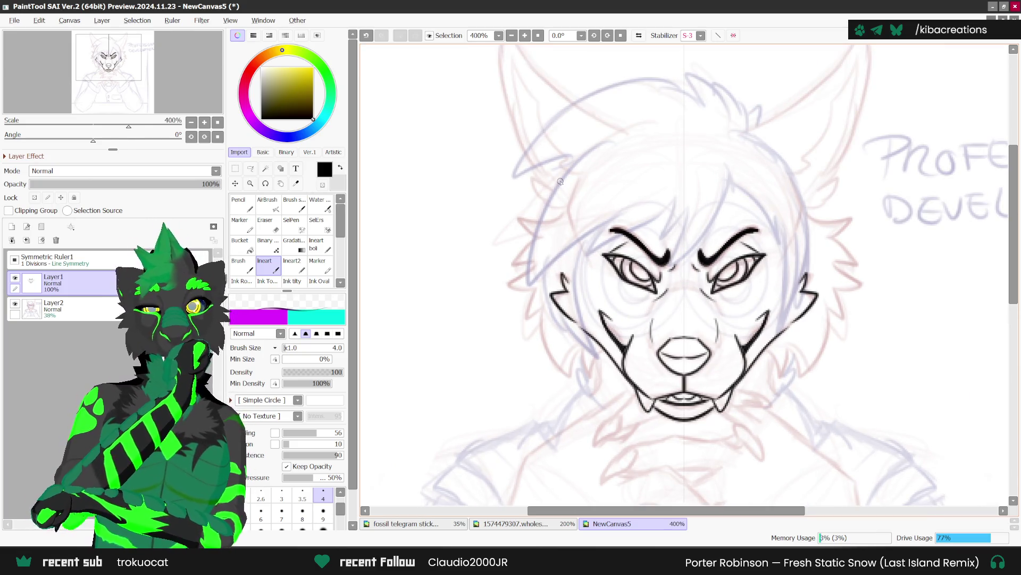
mouse_move(538, 221)
mouse_down()
mouse_move(524, 226)
mouse_move(507, 274)
mouse_move(542, 288)
mouse_move(532, 320)
mouse_move(553, 367)
mouse_move(611, 370)
mouse_up()
Add small fur strokes near the cheeks, then hide the symmetry ruler.
scroll(613, 344, down, 2)
scroll(614, 343, down, 1)
scroll(691, 362, up, 2)
drag(697, 347, 697, 381)
scroll(686, 341, down, 1)
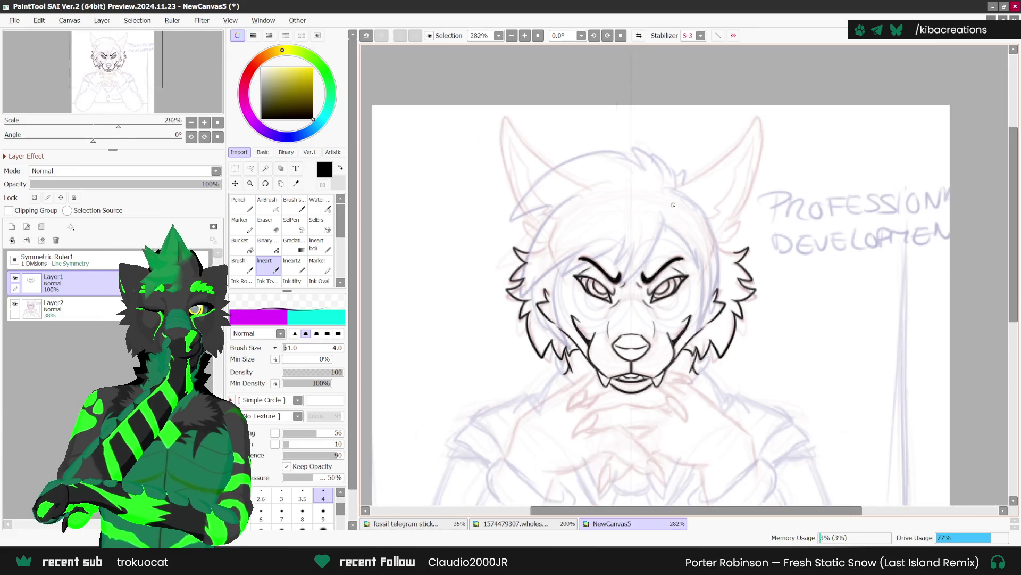
drag(685, 328, 673, 351)
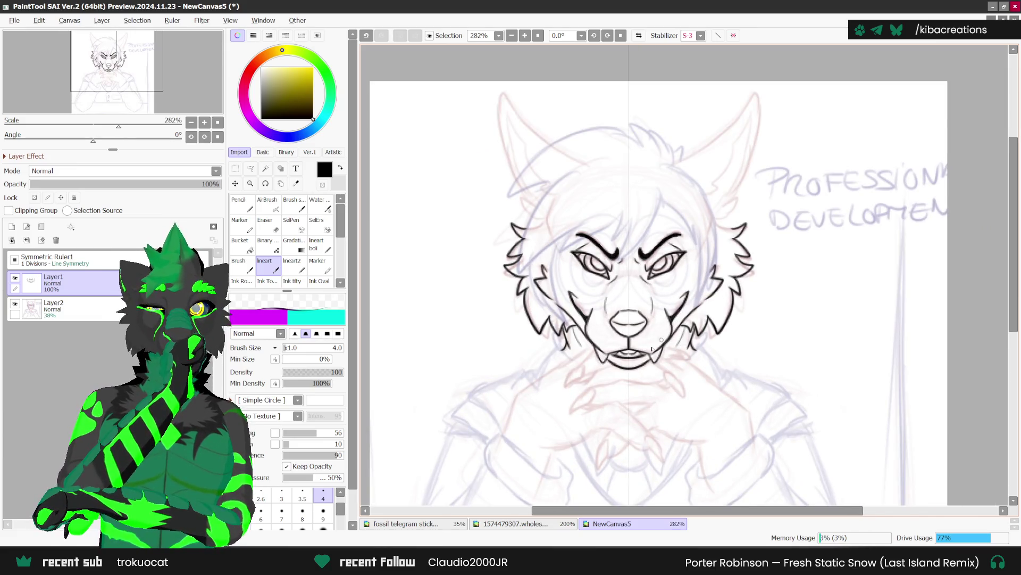
scroll(675, 349, down, 1)
scroll(717, 325, down, 2)
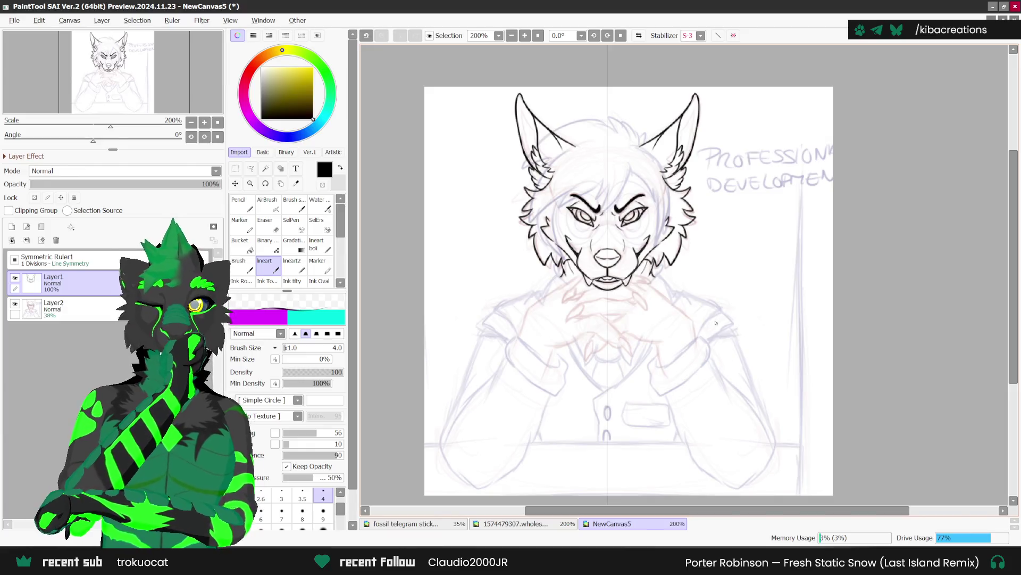
scroll(715, 305, up, 1)
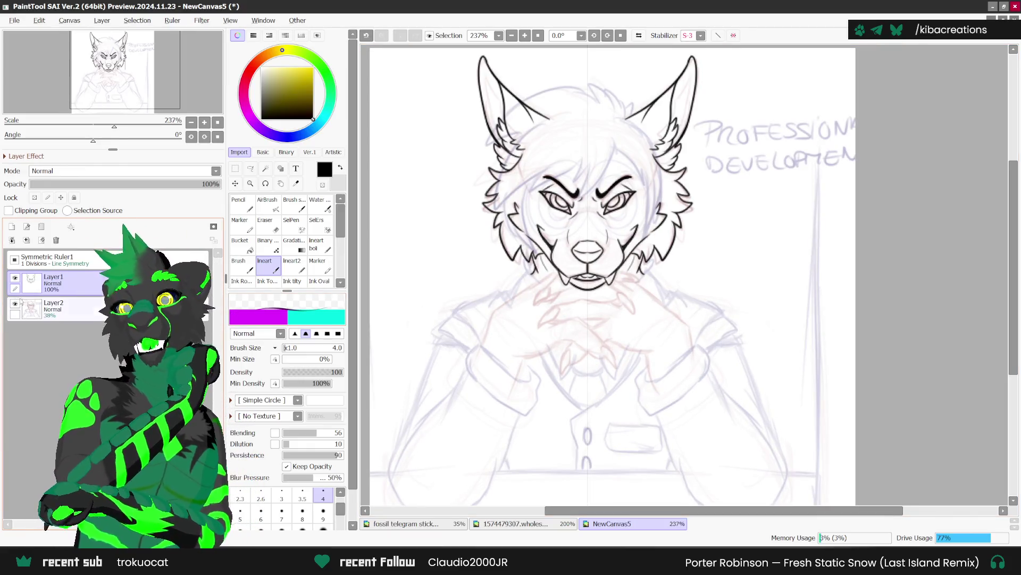
click(15, 259)
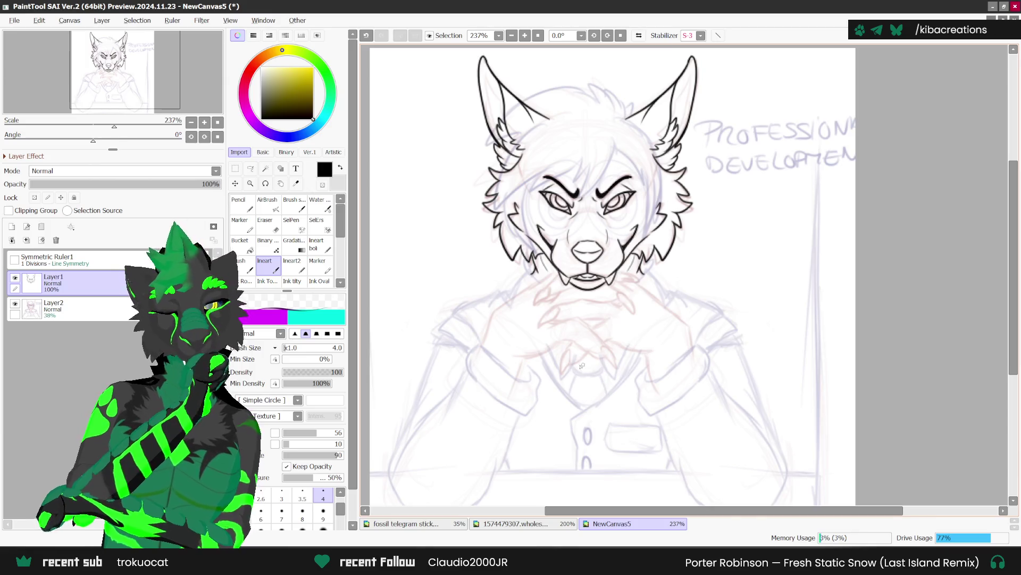
Ink the first claw, a curved finger line and the hand edge with a shoulder line below the chin.
scroll(568, 346, up, 2)
scroll(567, 345, up, 1)
mouse_move(567, 342)
mouse_down()
mouse_move(553, 390)
mouse_move(568, 342)
mouse_move(597, 356)
mouse_up()
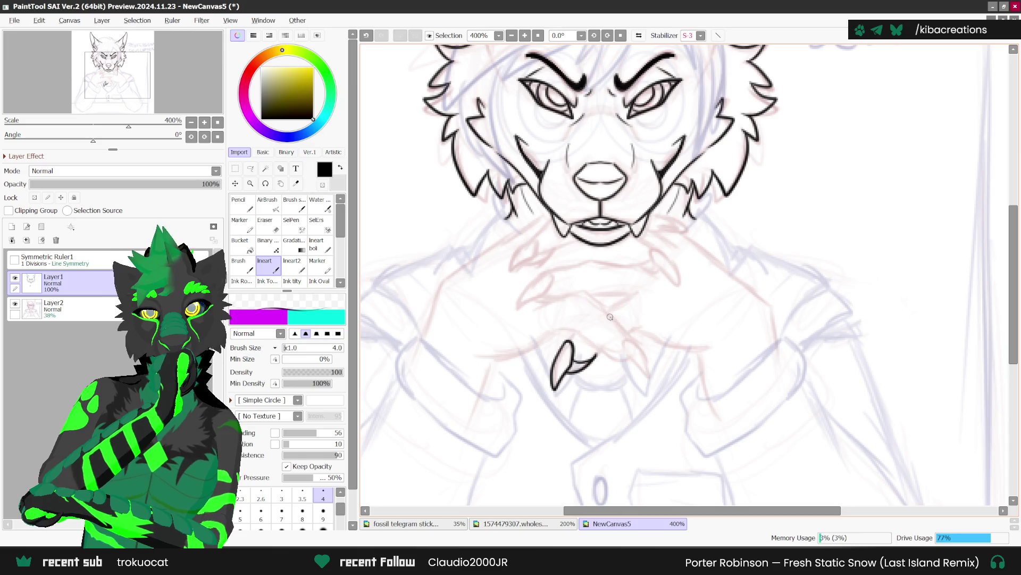
scroll(577, 320, down, 2)
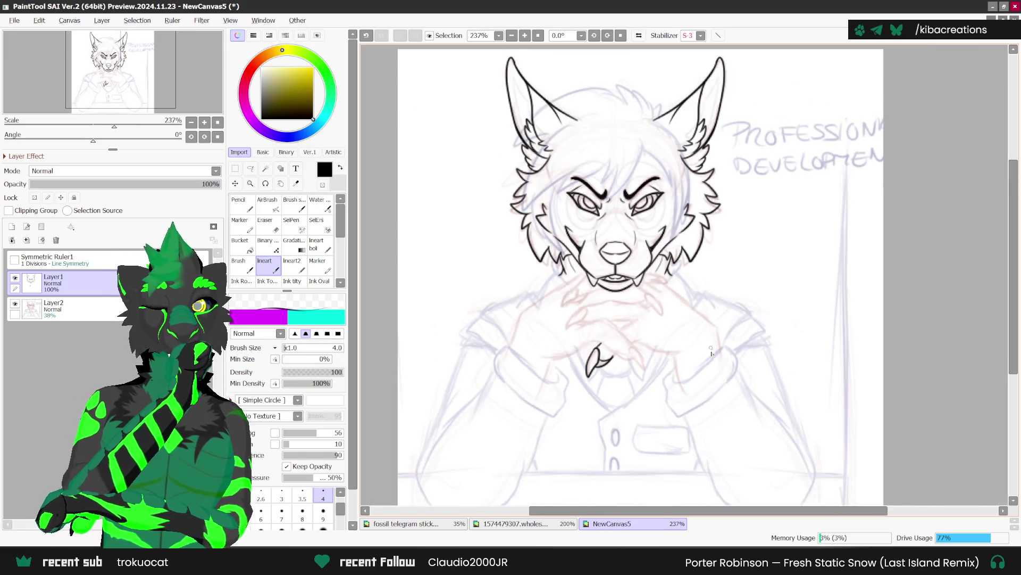
scroll(638, 342, up, 1)
mouse_move(629, 337)
mouse_down()
mouse_move(688, 346)
mouse_move(677, 356)
mouse_move(683, 391)
mouse_up()
mouse_move(709, 294)
mouse_down()
mouse_move(737, 318)
mouse_move(743, 350)
mouse_up()
Ink the left hand's curve on the chest and its left edge, redrawing the vertical stroke once.
scroll(734, 298, down, 1)
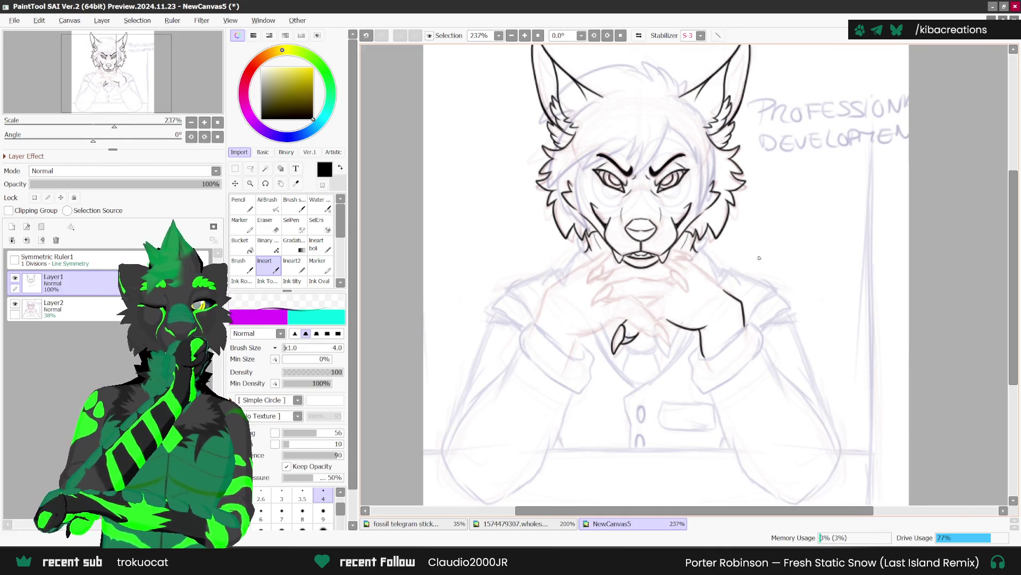
scroll(713, 255, up, 1)
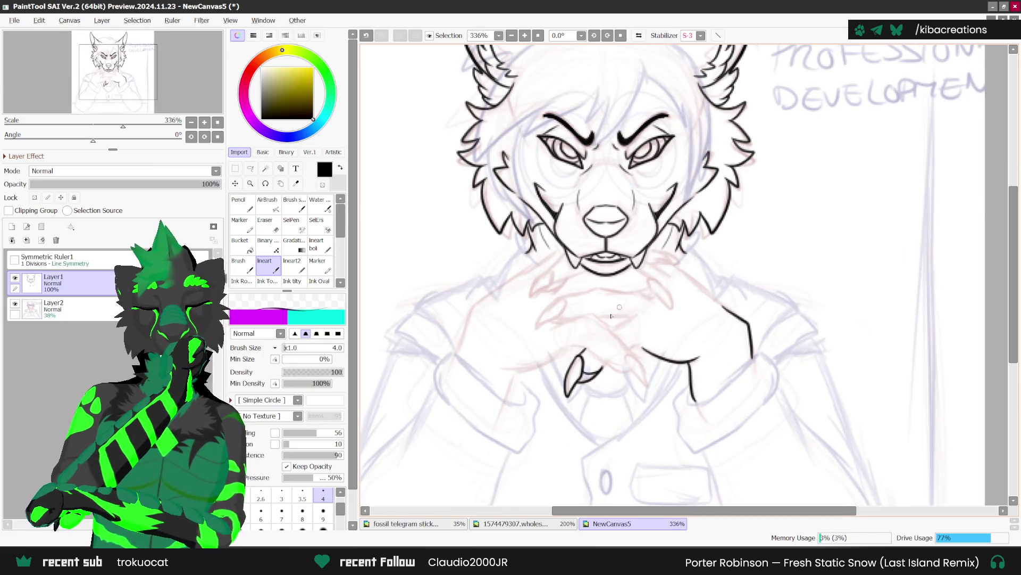
scroll(629, 298, up, 1)
drag(506, 372, 568, 344)
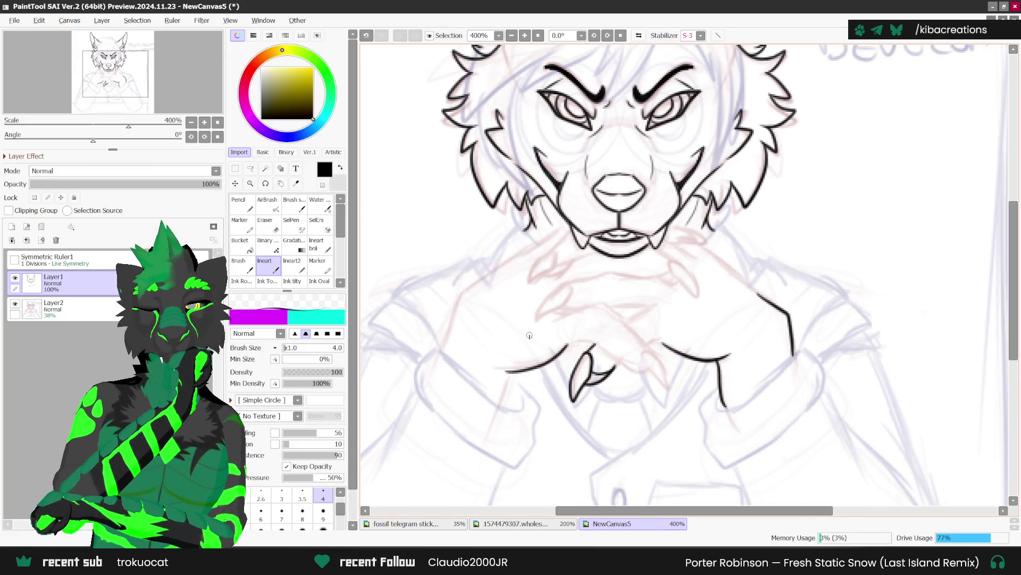
drag(507, 373, 505, 408)
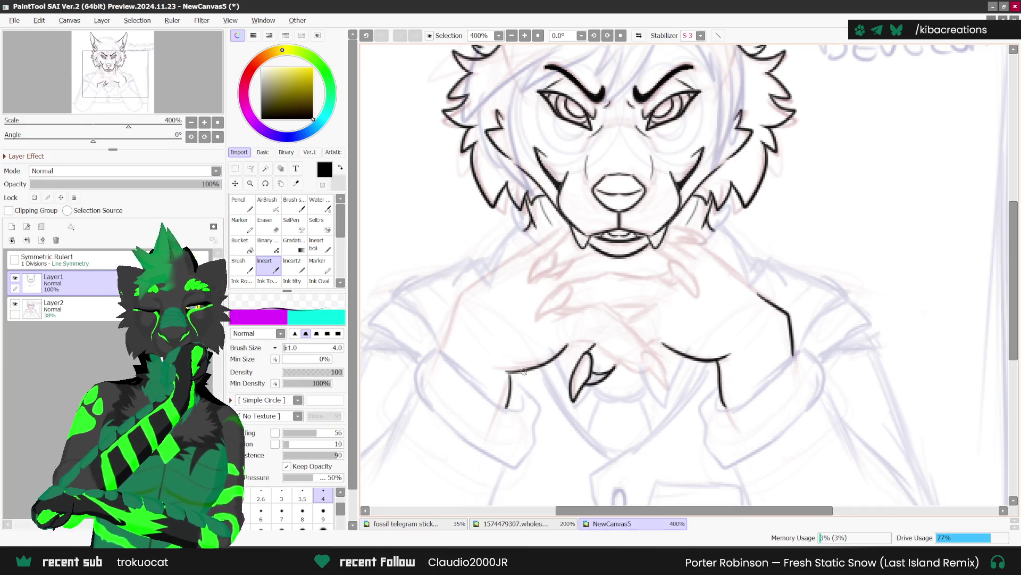
key(ctrl+z)
drag(509, 373, 506, 409)
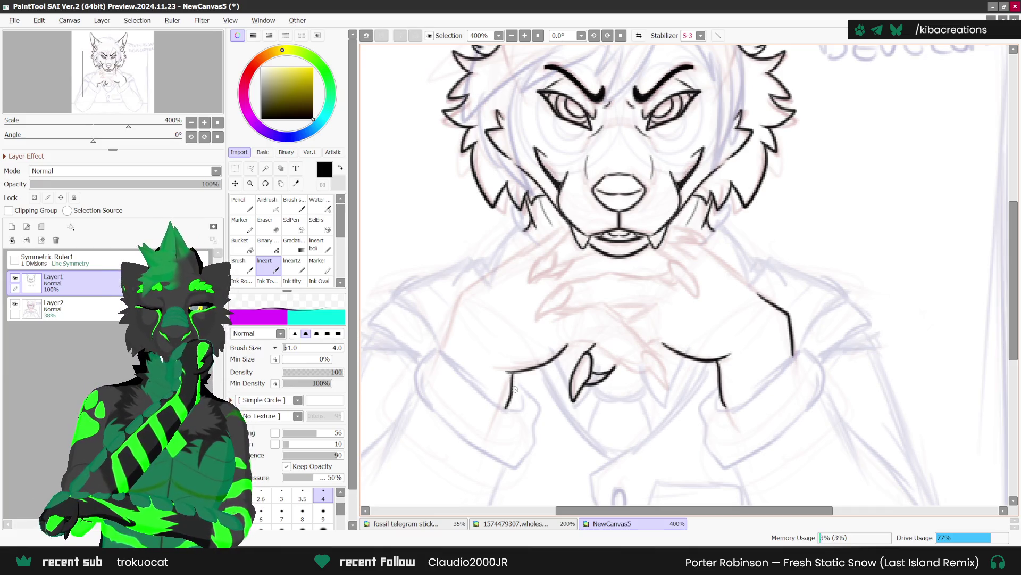
scroll(515, 390, down, 1)
scroll(515, 390, down, 2)
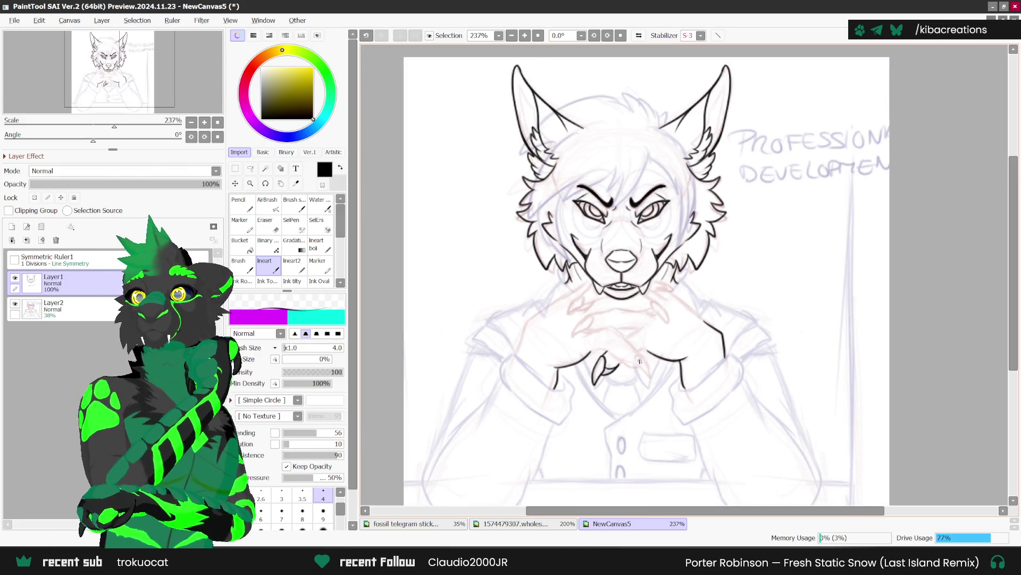
With the view mirrored horizontally, ink a finger rising from the claws of the clasped hands.
click(638, 36)
scroll(709, 361, up, 3)
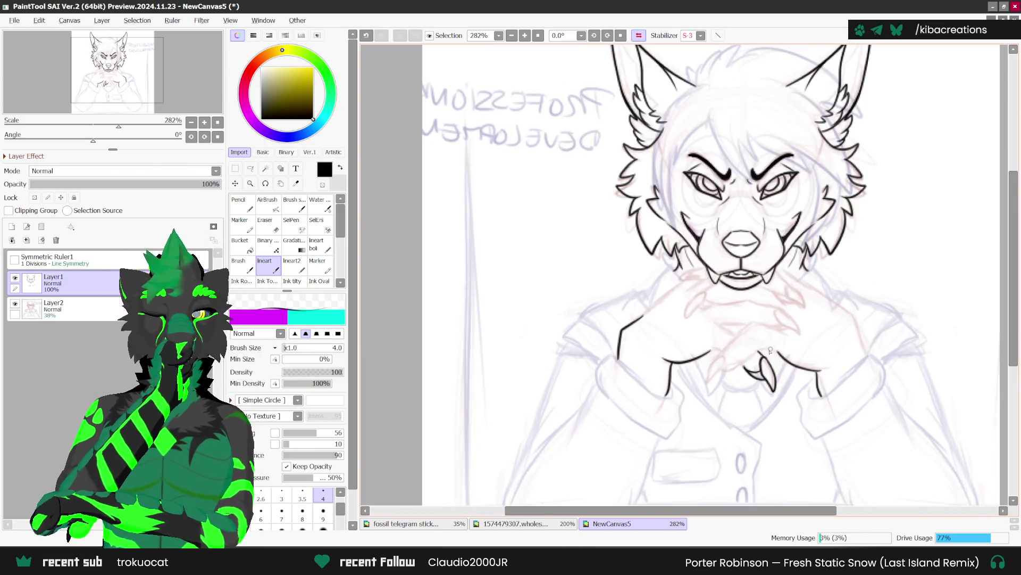
scroll(708, 361, up, 1)
mouse_move(715, 344)
mouse_down()
mouse_move(692, 391)
mouse_move(724, 340)
mouse_move(754, 352)
mouse_move(758, 340)
mouse_move(809, 346)
mouse_move(793, 336)
mouse_move(814, 347)
mouse_up()
key(ctrl+z)
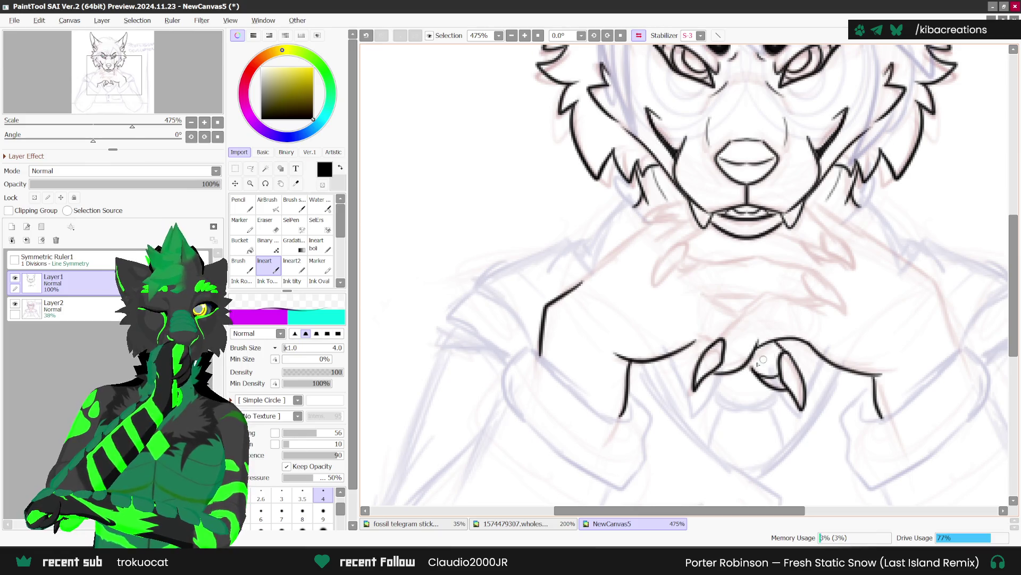
mouse_move(723, 341)
mouse_down()
mouse_move(755, 308)
mouse_move(816, 307)
mouse_up()
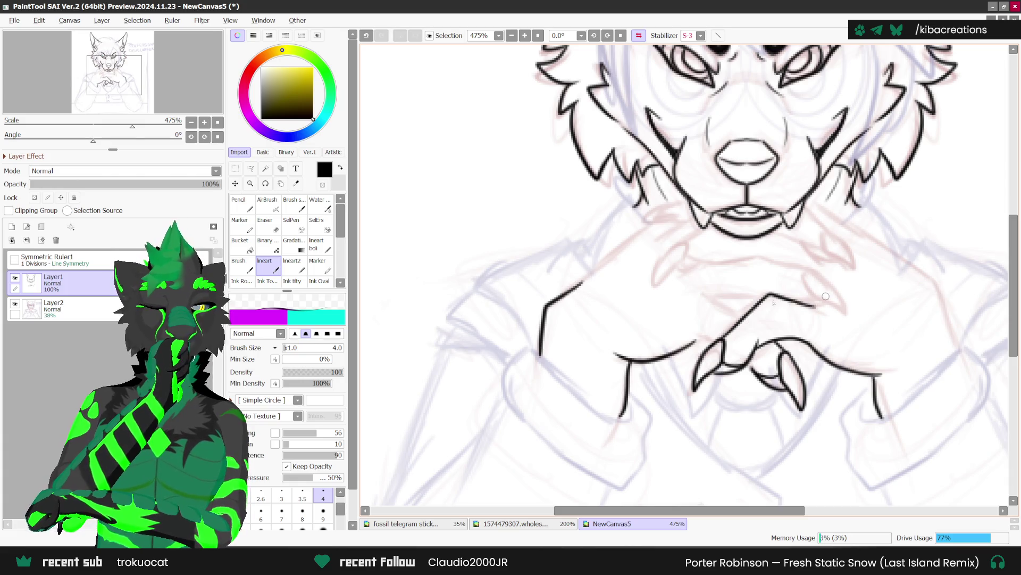
Add a short stroke near the top-left claw, then return the view to unmirrored.
mouse_move(701, 296)
mouse_down()
mouse_move(745, 317)
mouse_move(738, 310)
mouse_up()
key(ctrl+z)
drag(691, 340, 728, 326)
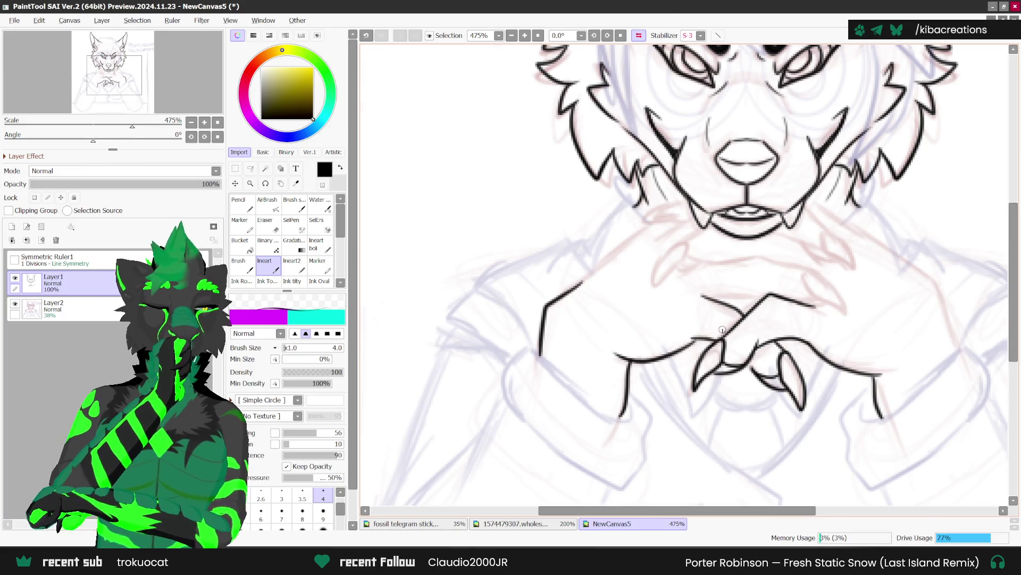
scroll(753, 368, down, 1)
scroll(753, 369, up, 1)
key(h)
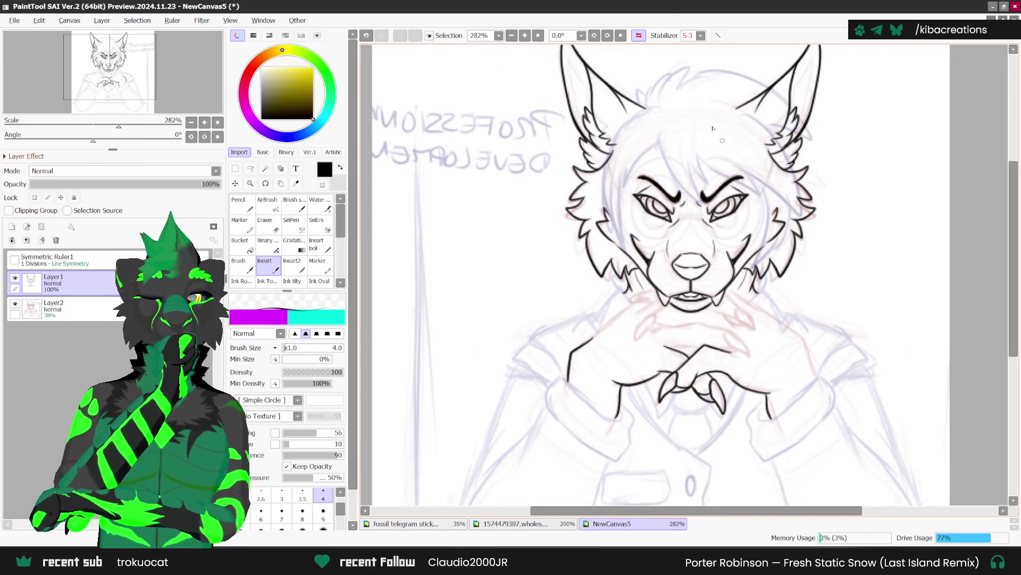
scroll(642, 372, up, 1)
Ink a claw below the chin and a finger line across the chest, redrawing it once.
mouse_move(662, 363)
mouse_down()
mouse_move(617, 409)
mouse_move(667, 365)
mouse_move(640, 401)
mouse_move(659, 397)
mouse_up()
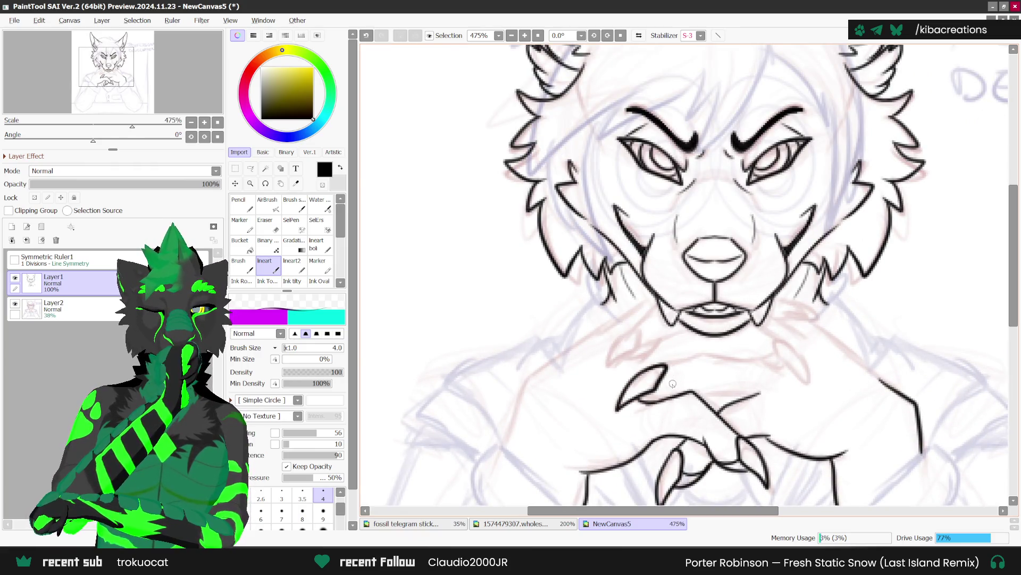
scroll(690, 378, down, 1)
scroll(773, 394, up, 1)
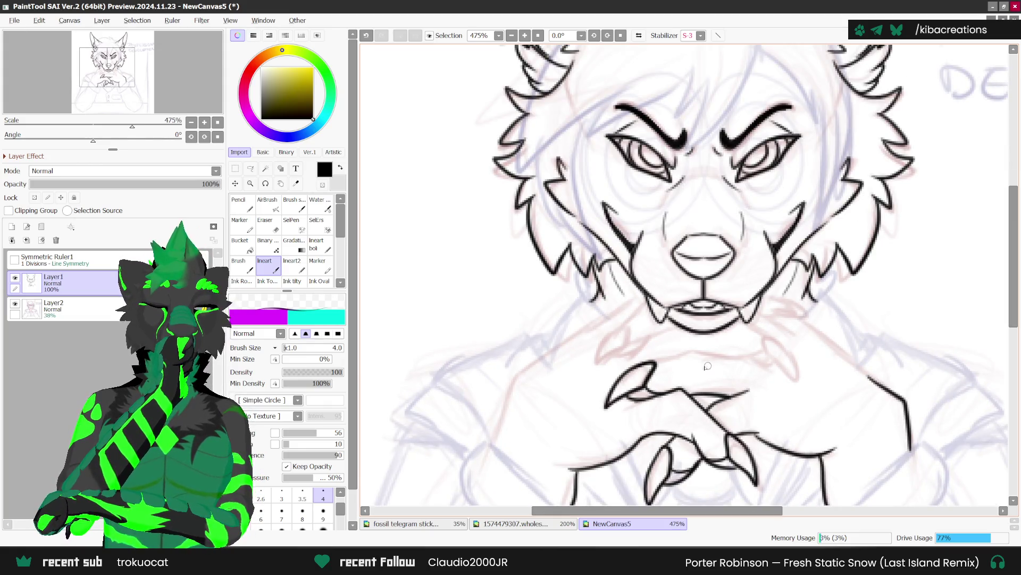
drag(663, 360, 762, 357)
key(ctrl+z)
mouse_move(655, 362)
mouse_down()
mouse_move(699, 352)
mouse_move(766, 358)
mouse_up()
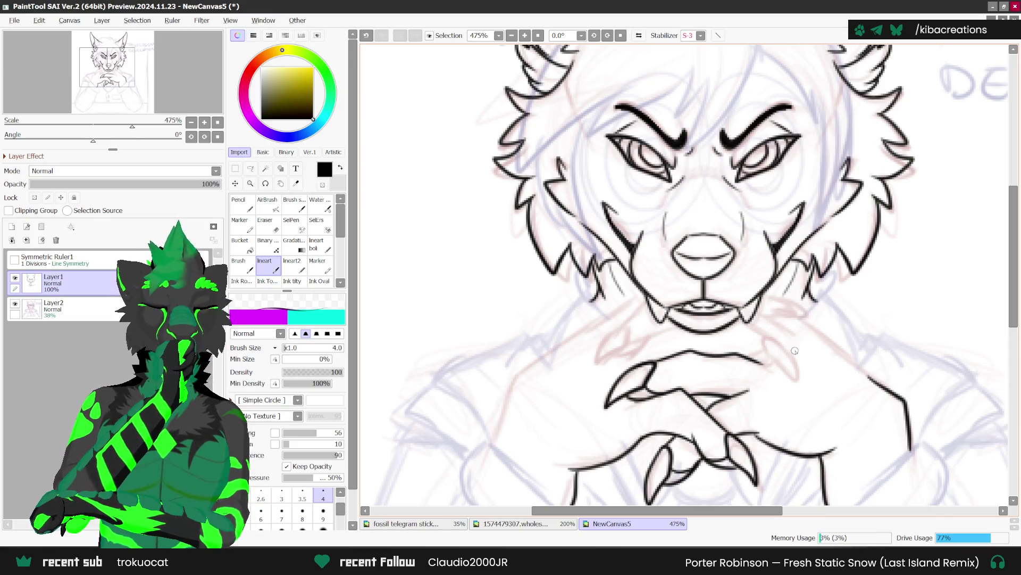
Ink a fang-shaped claw tip below the mouth and another claw tip beside the muzzle.
scroll(795, 351, down, 1)
scroll(674, 343, up, 1)
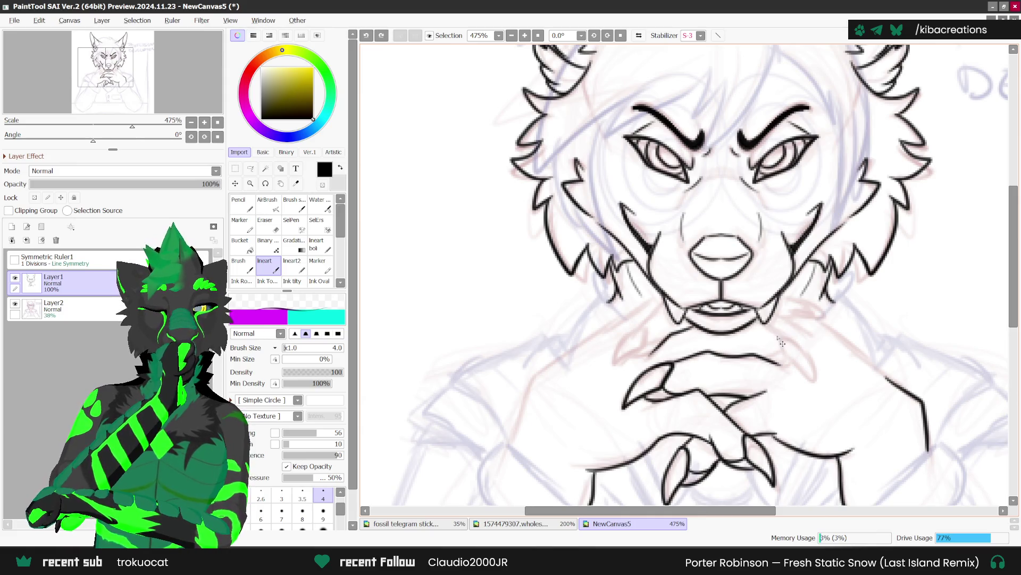
mouse_move(779, 339)
mouse_down()
mouse_move(815, 380)
mouse_move(778, 345)
mouse_up()
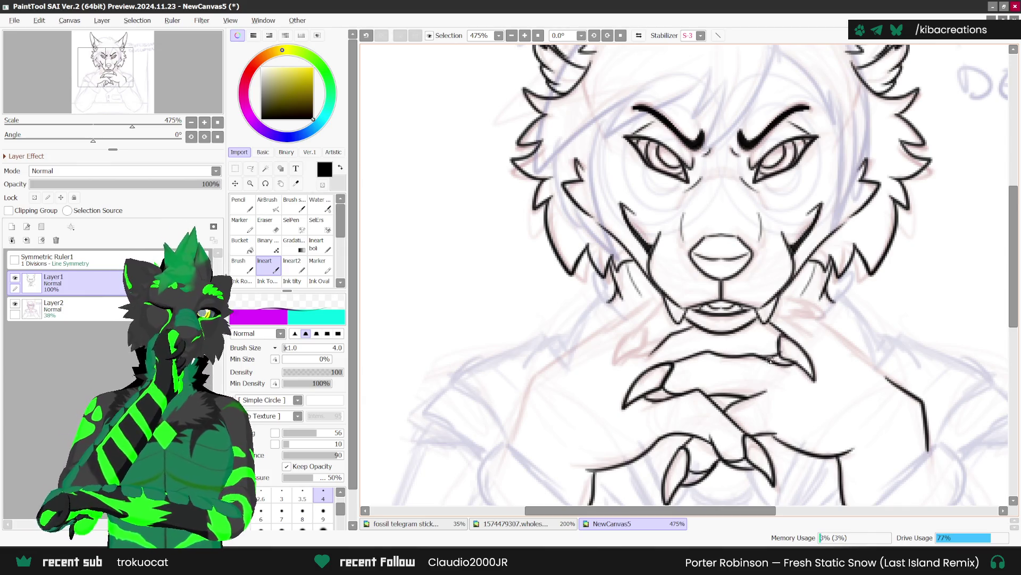
scroll(822, 301, down, 1)
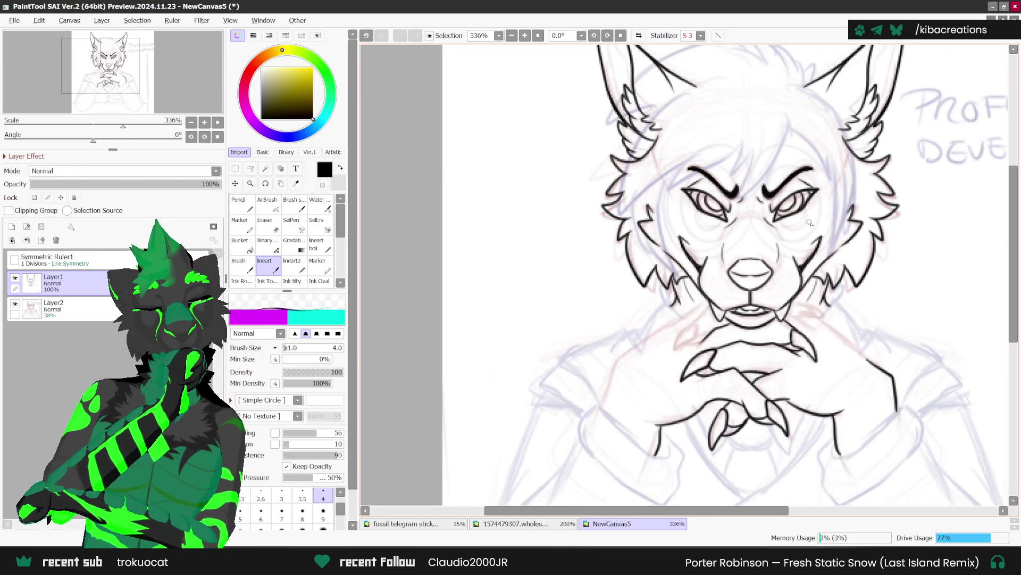
scroll(706, 306, up, 1)
mouse_move(694, 320)
mouse_down()
mouse_move(669, 360)
mouse_move(716, 296)
mouse_up()
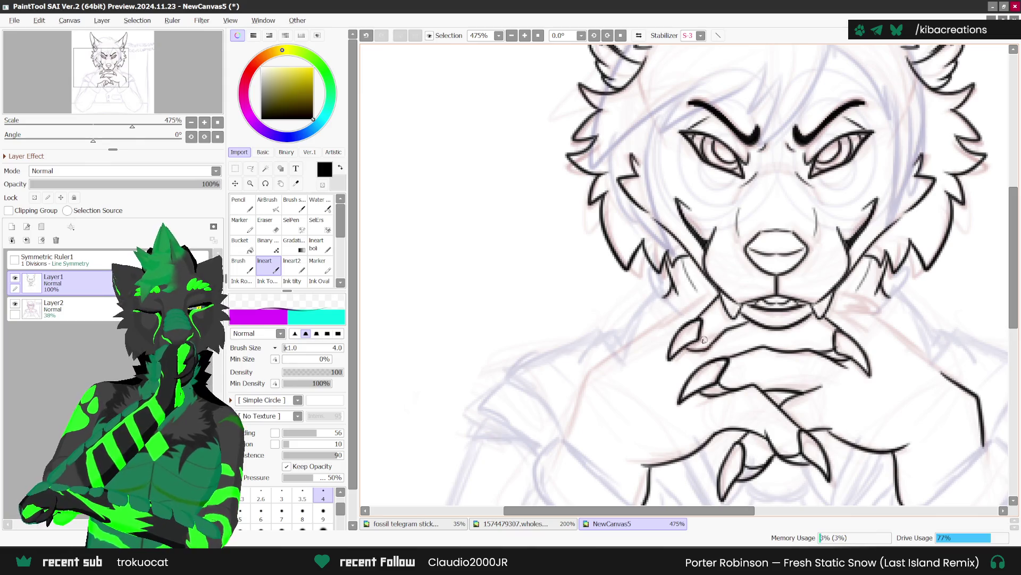
Check with a horizontal flip, then ink the forearm lines running down-left from the hands.
scroll(784, 276, down, 1)
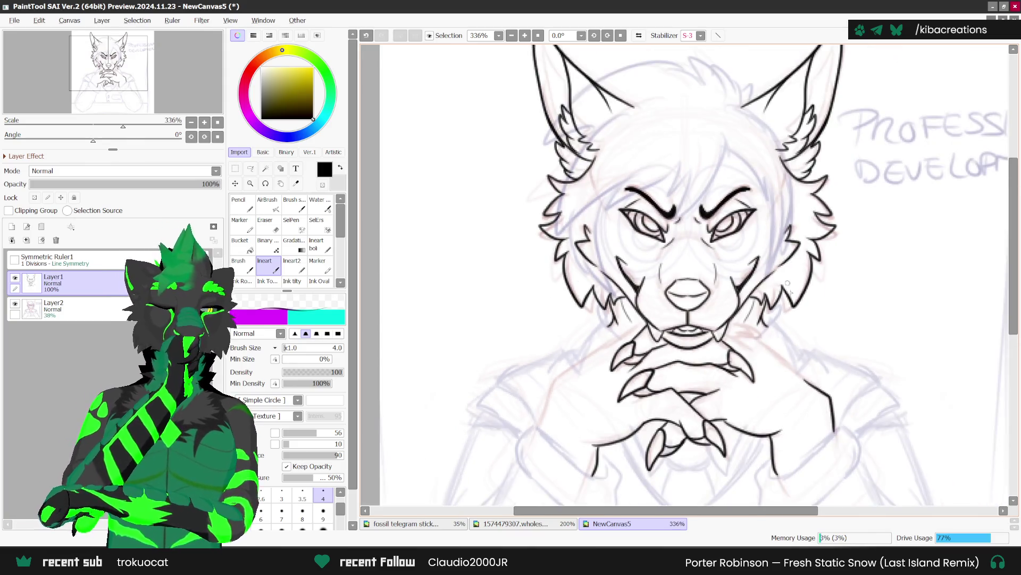
click(639, 35)
scroll(629, 328, up, 3)
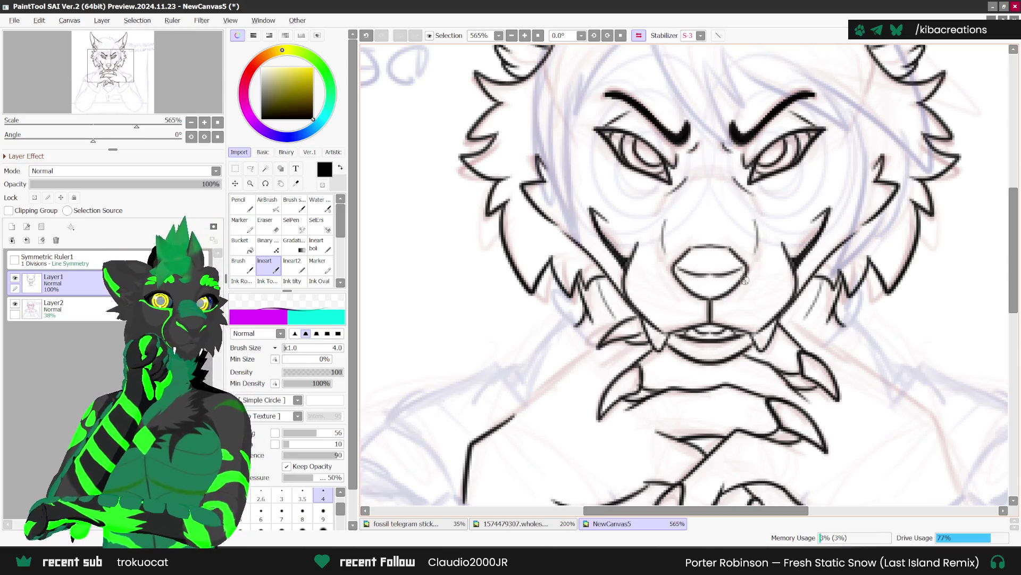
scroll(681, 298, up, 1)
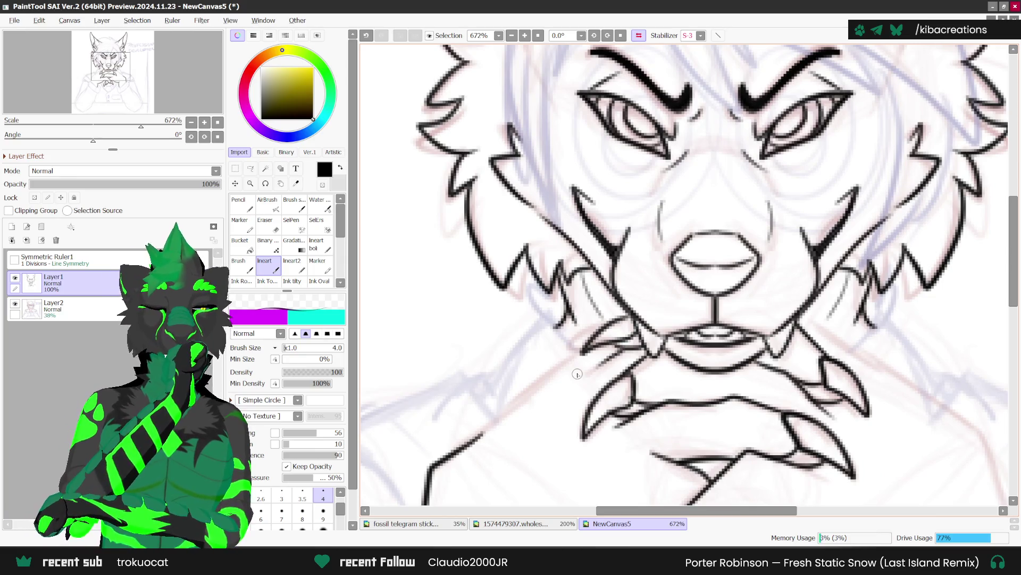
scroll(803, 230, down, 4)
scroll(803, 229, up, 2)
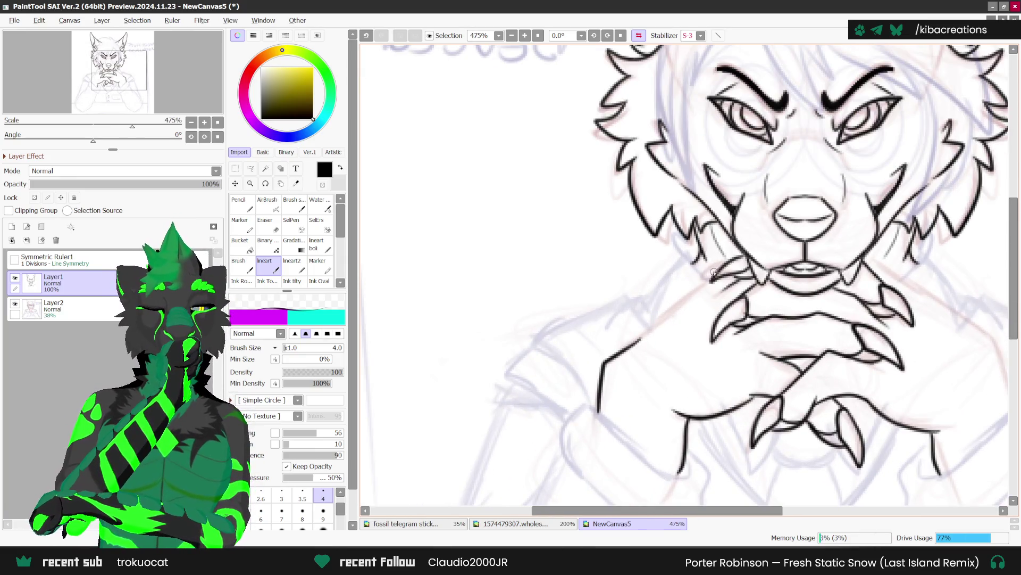
key(ctrl+z)
drag(715, 270, 627, 334)
scroll(626, 333, down, 3)
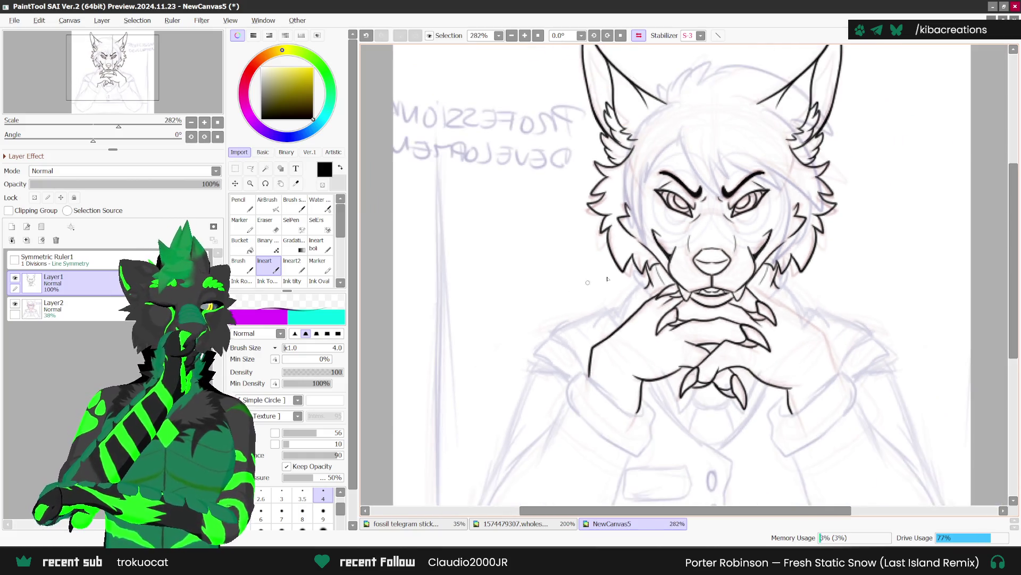
scroll(615, 288, up, 3)
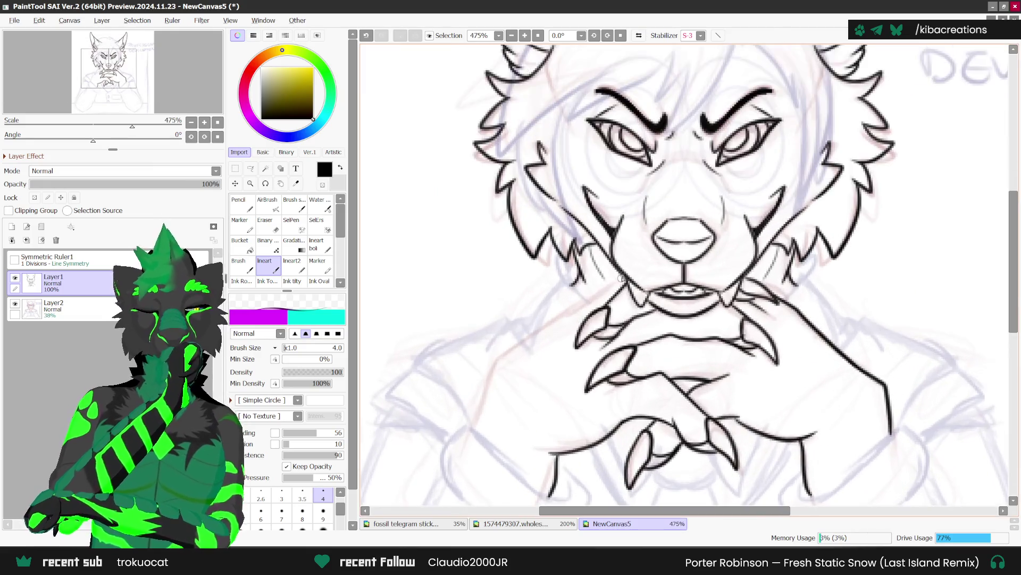
drag(585, 305, 494, 376)
scroll(639, 329, down, 4)
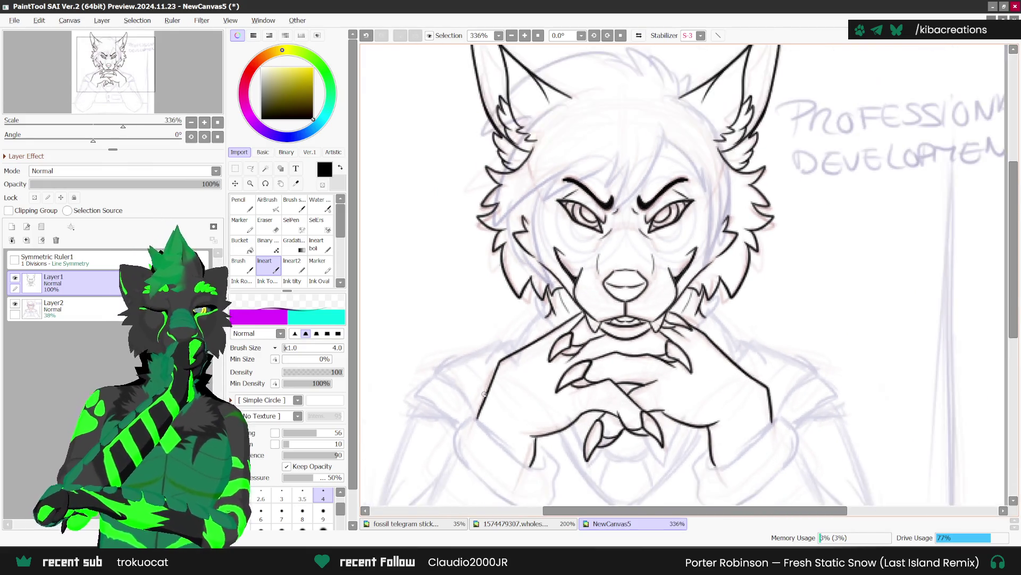
scroll(734, 308, up, 3)
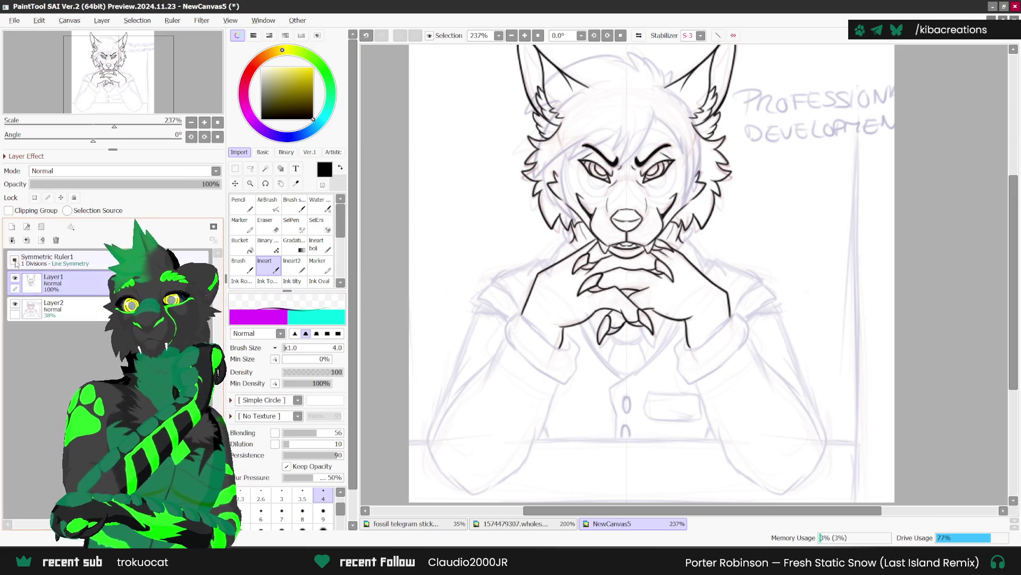
Ink the mirrored cuff at the right wrist, redrawing a shorter cuff line.
scroll(689, 347, up, 1)
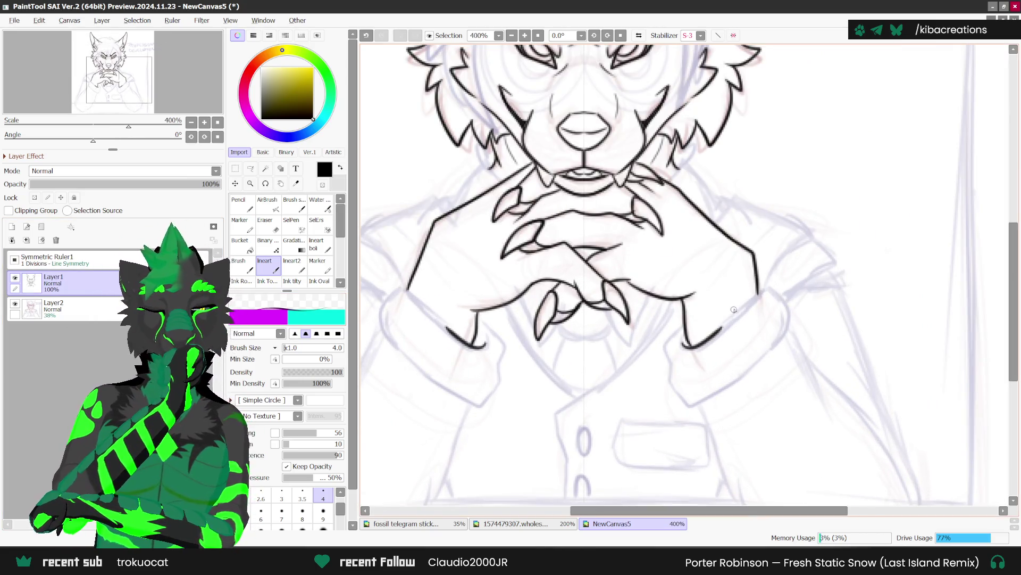
mouse_move(686, 347)
mouse_down()
mouse_move(773, 292)
mouse_move(791, 322)
mouse_move(695, 403)
mouse_up()
mouse_move(681, 331)
mouse_down()
mouse_move(665, 360)
mouse_move(671, 397)
mouse_move(697, 403)
mouse_up()
key(ctrl+z)
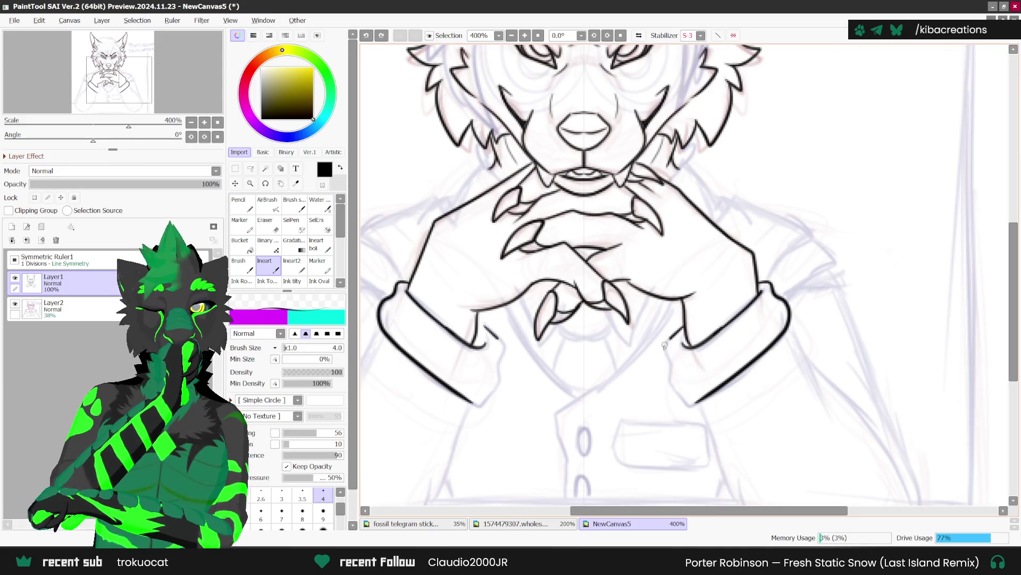
drag(683, 333, 672, 372)
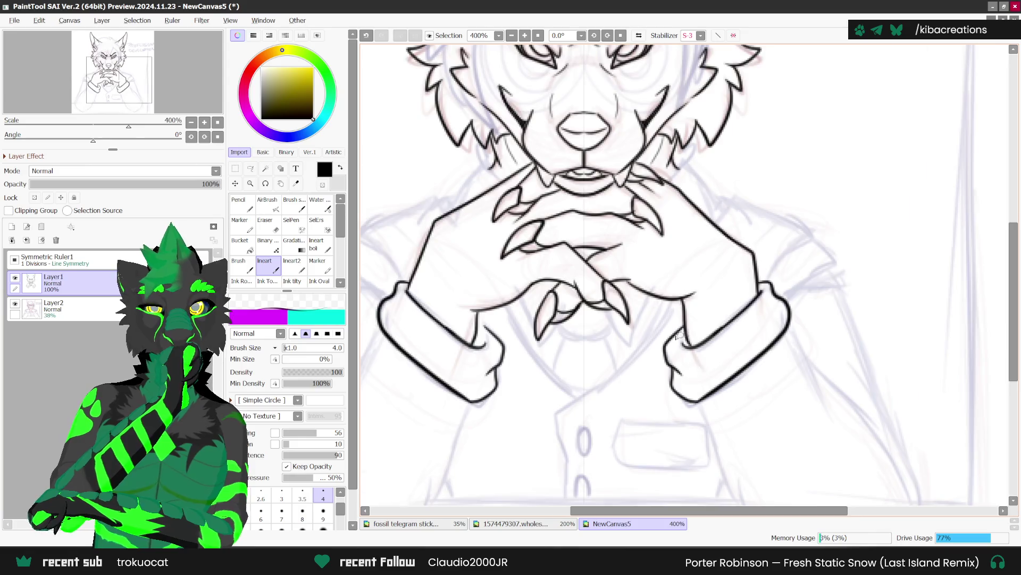
scroll(654, 306, down, 4)
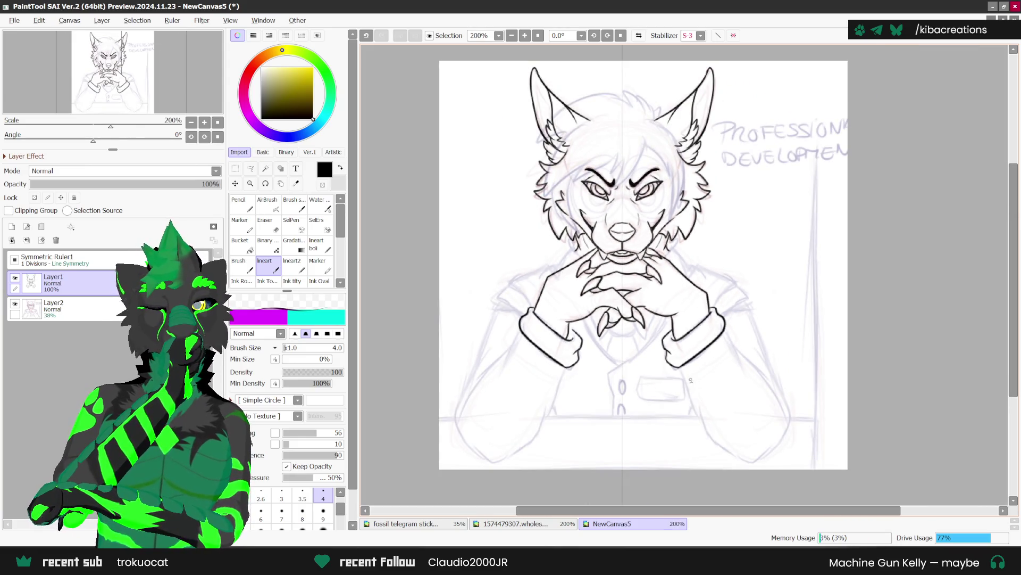
scroll(681, 364, up, 1)
Ink the torso lines down from both cuffs and the outer right arm line down the sleeve.
mouse_move(682, 367)
mouse_down()
mouse_move(708, 443)
mouse_move(760, 475)
mouse_move(786, 462)
mouse_up()
drag(731, 320, 808, 436)
key(ctrl+z)
drag(737, 328, 803, 426)
mouse_move(760, 299)
mouse_down()
mouse_move(809, 423)
mouse_move(785, 465)
mouse_up()
scroll(738, 210, down, 3)
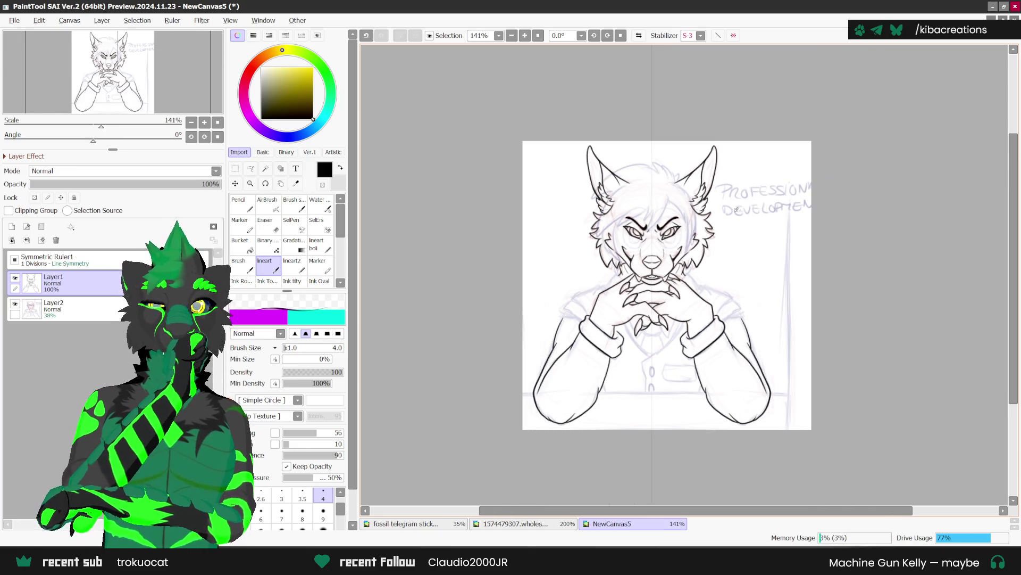
scroll(739, 211, up, 3)
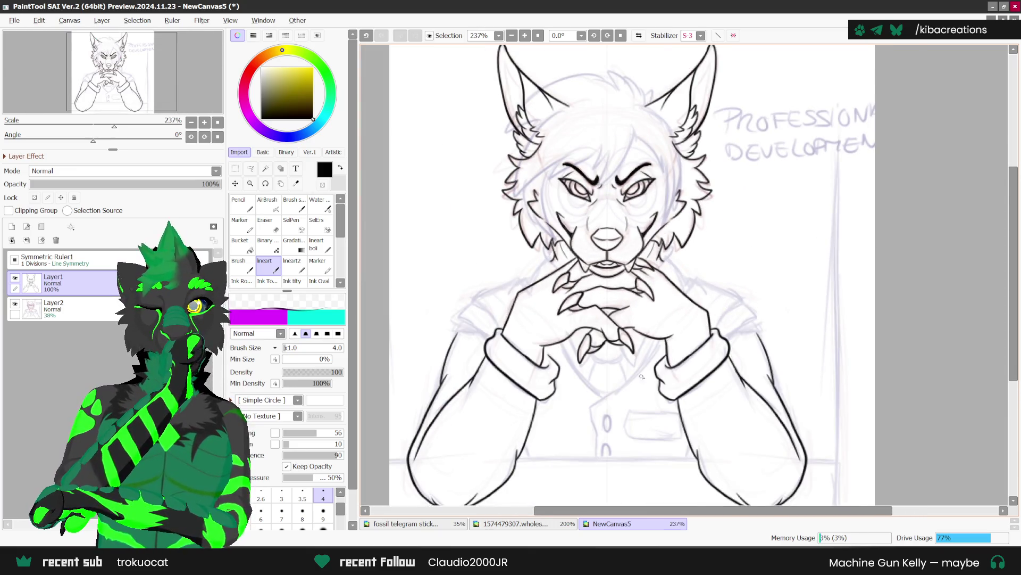
scroll(641, 377, up, 1)
scroll(600, 354, up, 2)
Add a small curve below the claws and a mirrored line running down below the hands.
drag(580, 347, 601, 363)
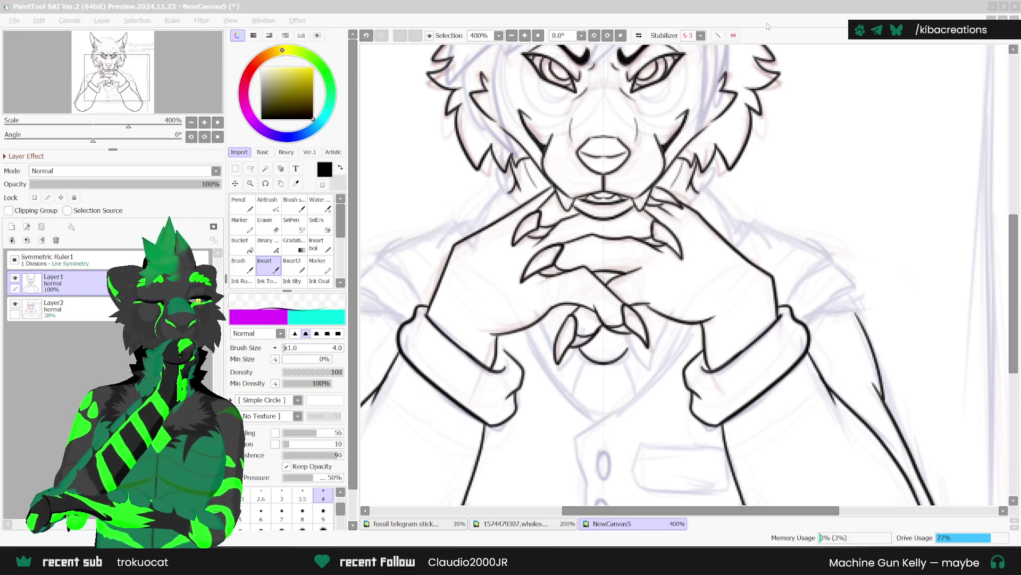
scroll(646, 187, down, 3)
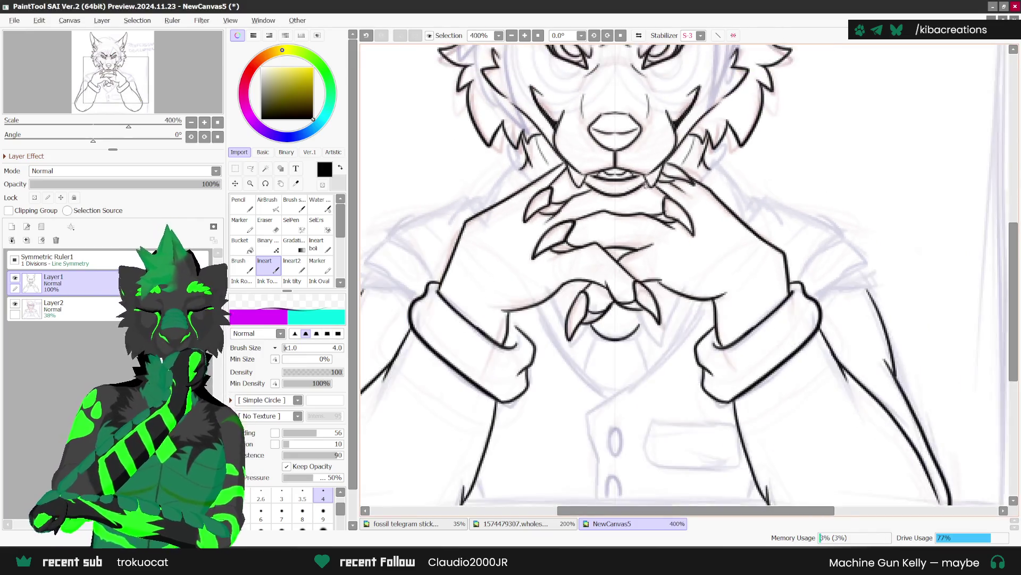
scroll(647, 186, down, 2)
scroll(634, 280, up, 2)
drag(636, 291, 647, 313)
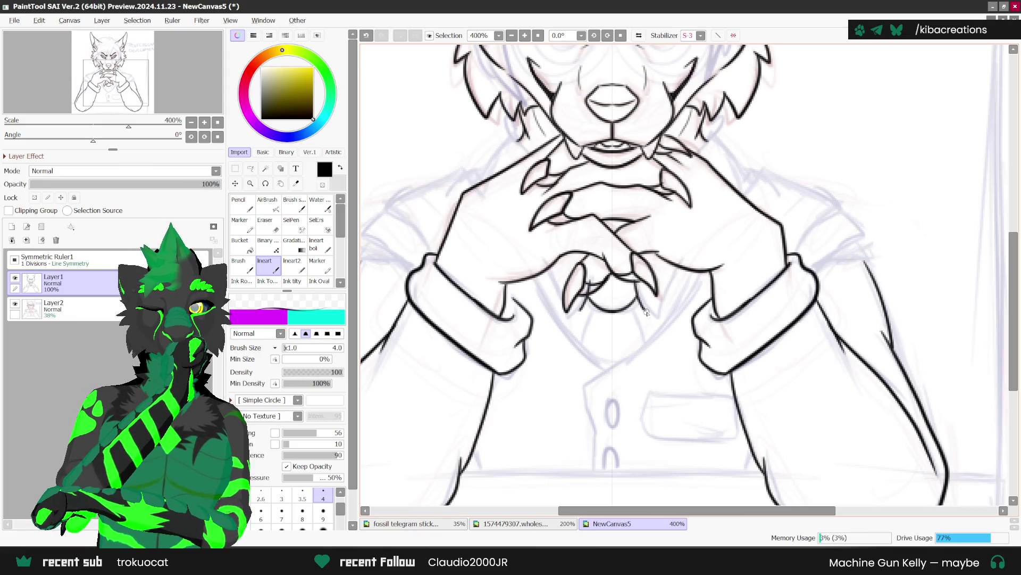
Create Layer3 above the lineart and draw a claw shape on it, then take the Eraser.
click(12, 226)
scroll(631, 276, up, 1)
mouse_move(632, 276)
mouse_down()
mouse_move(661, 321)
mouse_move(683, 251)
mouse_up()
key(ctrl+z)
mouse_move(631, 277)
mouse_down()
mouse_move(660, 321)
mouse_move(691, 247)
mouse_move(642, 293)
mouse_up()
key(e)
scroll(650, 287, down, 3)
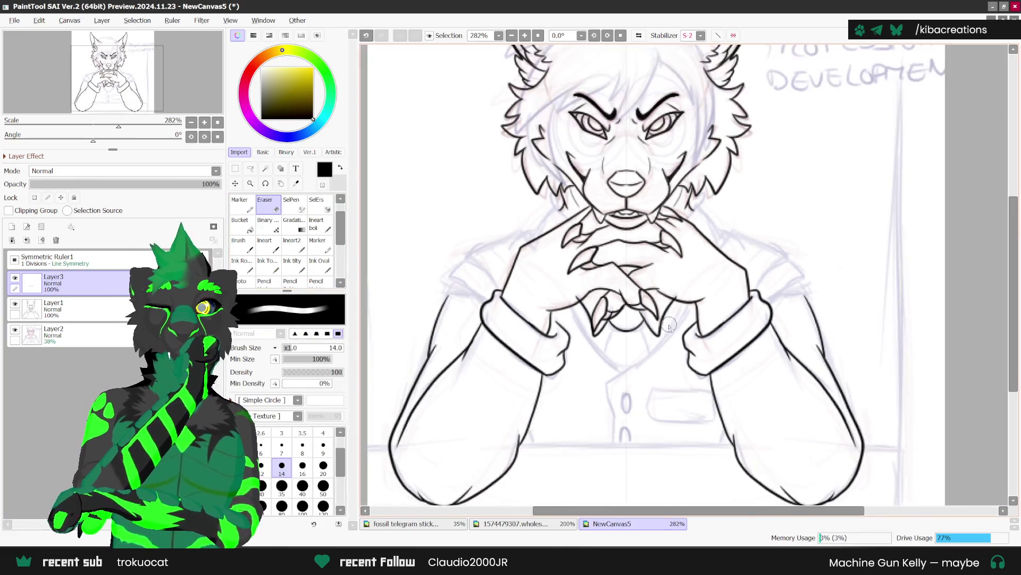
Back on the lineart brush, ink the right cheek line and short fur strokes on both cheeks.
scroll(669, 324, down, 1)
key(e)
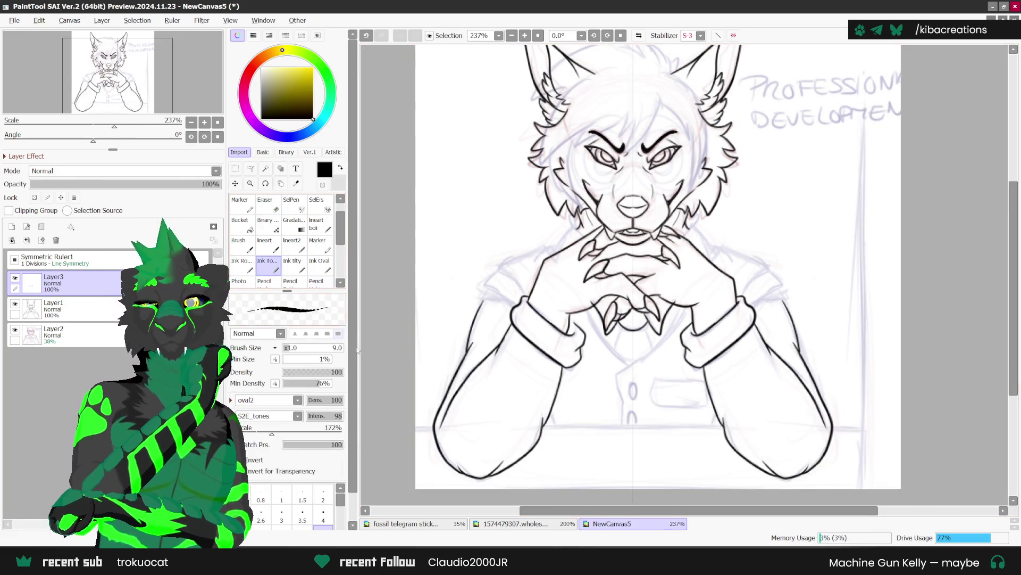
key(n)
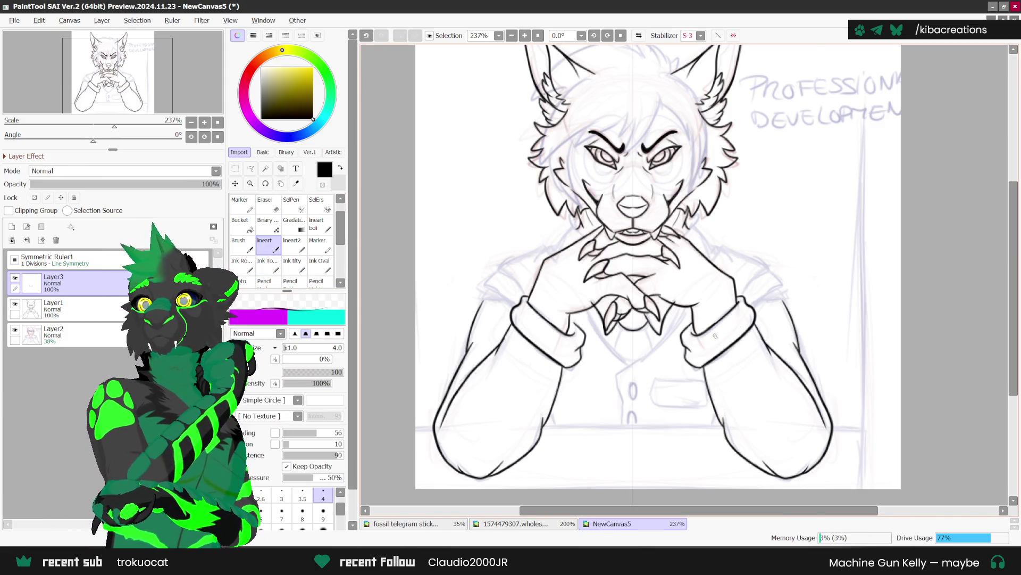
scroll(774, 260, up, 1)
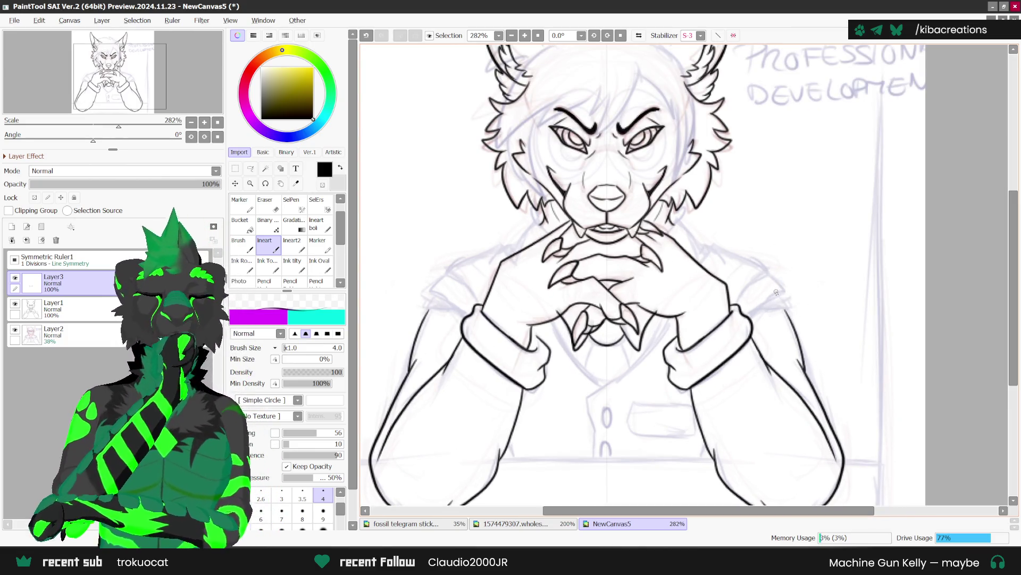
scroll(699, 187, up, 3)
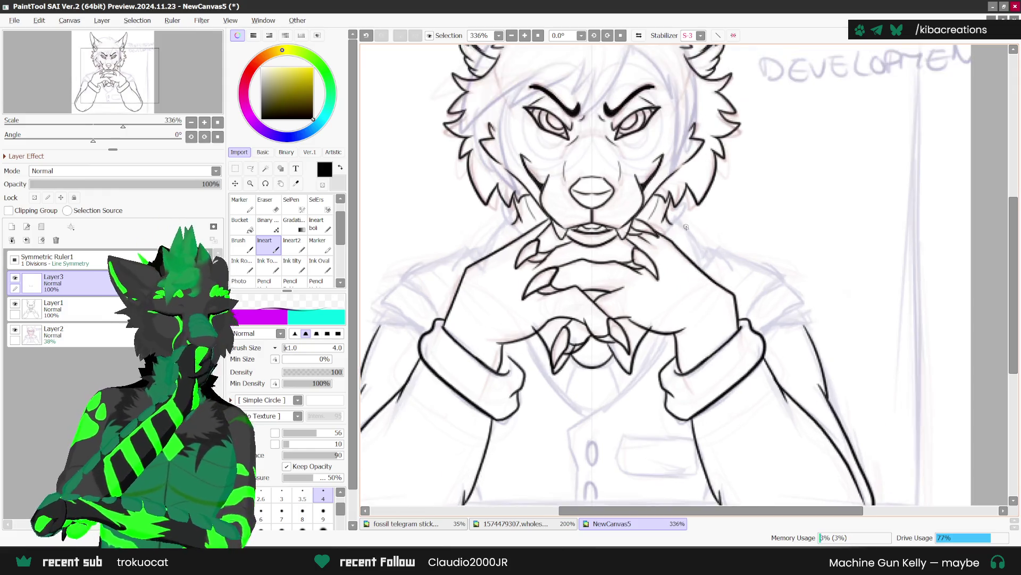
mouse_move(670, 216)
mouse_down()
mouse_move(704, 262)
mouse_move(703, 278)
mouse_move(662, 231)
mouse_move(656, 243)
mouse_up()
mouse_move(686, 191)
mouse_down()
mouse_move(665, 228)
mouse_move(712, 243)
mouse_move(716, 234)
mouse_move(785, 274)
mouse_up()
scroll(758, 264, down, 3)
scroll(750, 260, up, 2)
Redraw a longer shoulder line turning downward and the short sleeve edge stroke.
key(ctrl+z)
mouse_move(712, 238)
mouse_down()
mouse_move(796, 278)
mouse_move(749, 324)
mouse_up()
scroll(750, 330, down, 4)
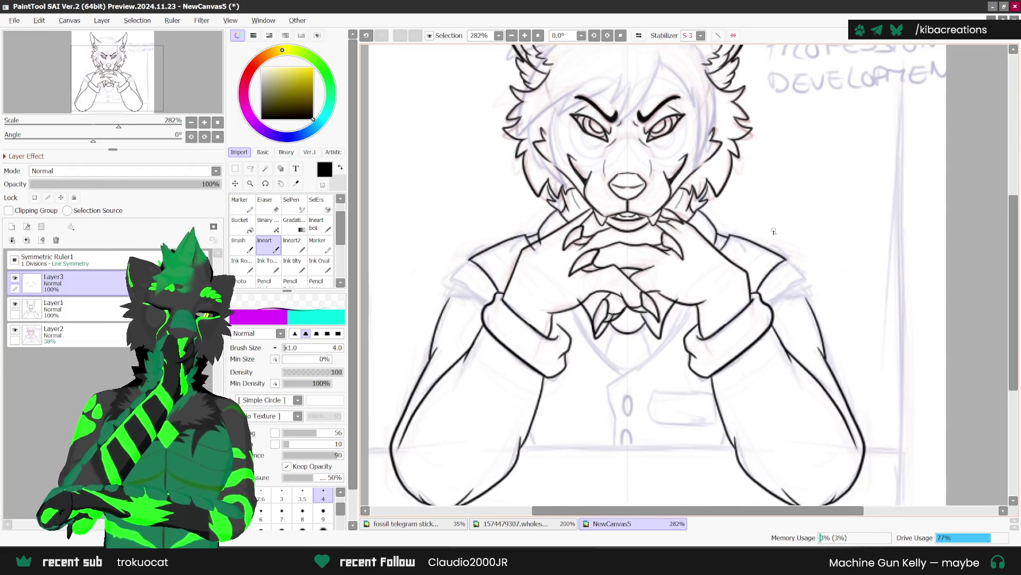
scroll(795, 281, up, 3)
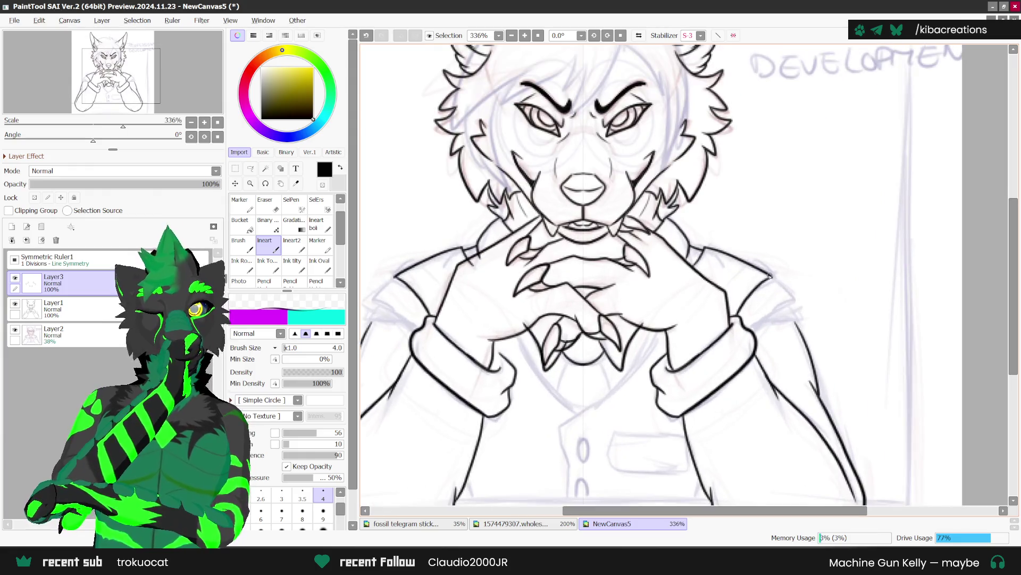
mouse_move(780, 285)
mouse_down()
mouse_move(756, 326)
mouse_move(800, 325)
mouse_up()
key(ctrl+z)
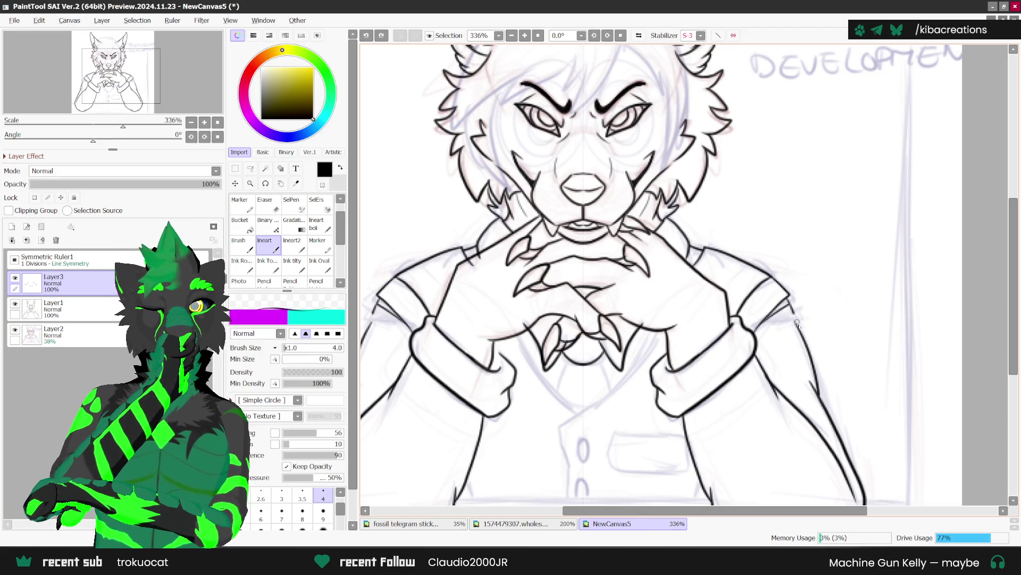
mouse_move(795, 317)
mouse_down()
mouse_move(803, 329)
mouse_move(779, 334)
mouse_up()
scroll(818, 301, down, 3)
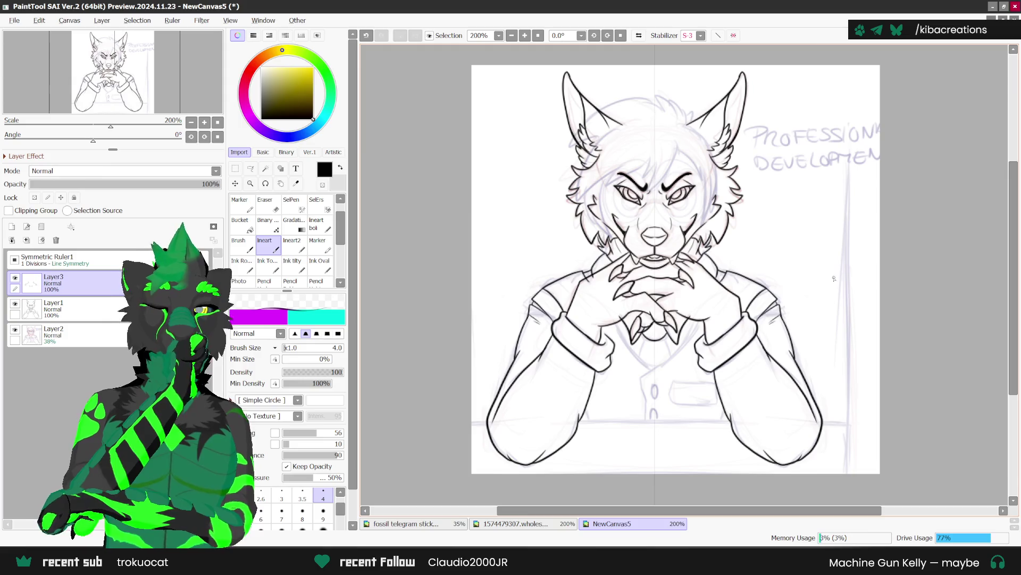
Hide and reshow the sketch layer to check the lineart, then pick a smaller eraser.
click(14, 330)
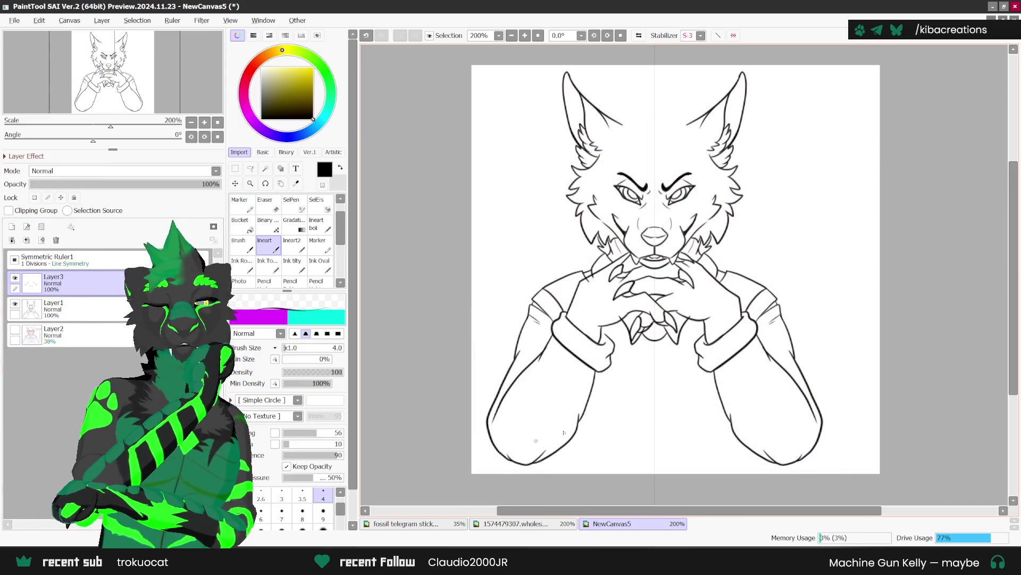
click(15, 330)
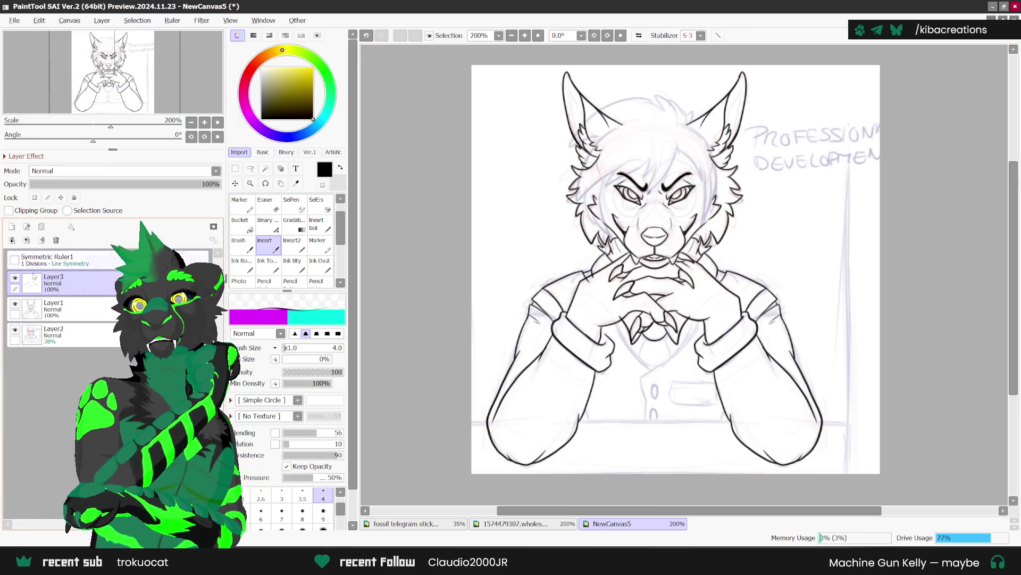
scroll(711, 366, up, 3)
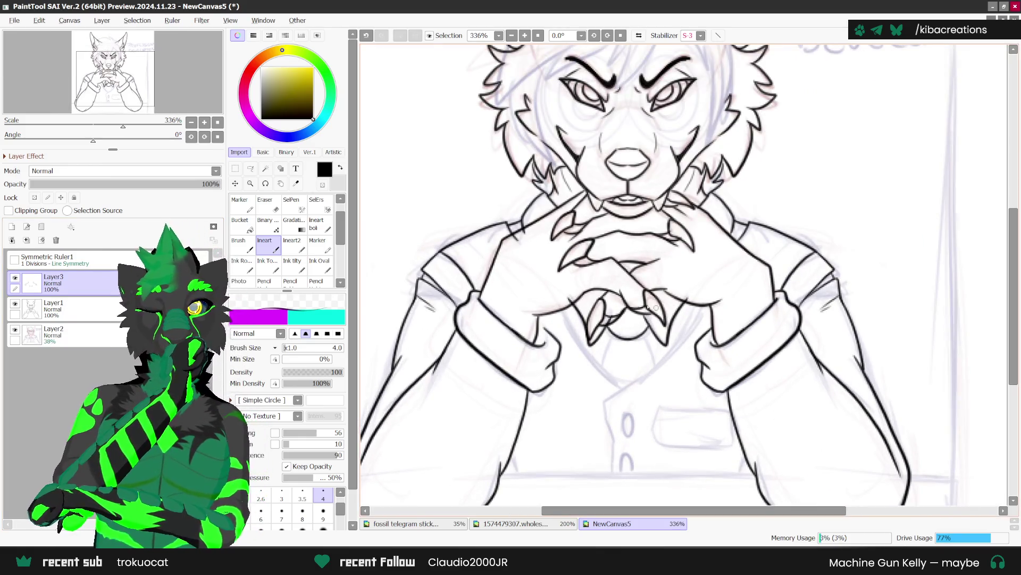
key(e)
scroll(606, 316, up, 1)
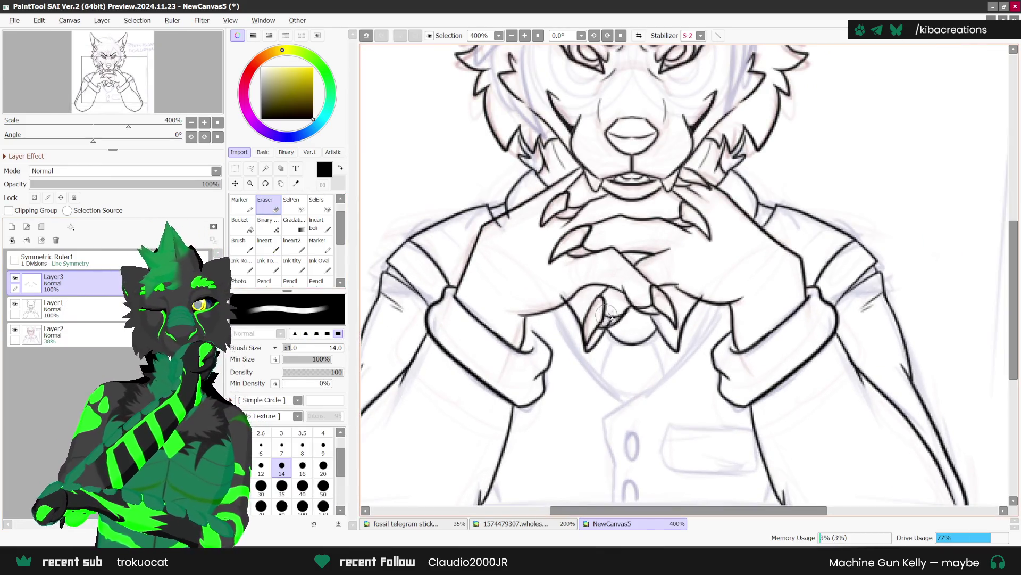
key(bracketleft)
key(bracketleft)
key(bracketleft)
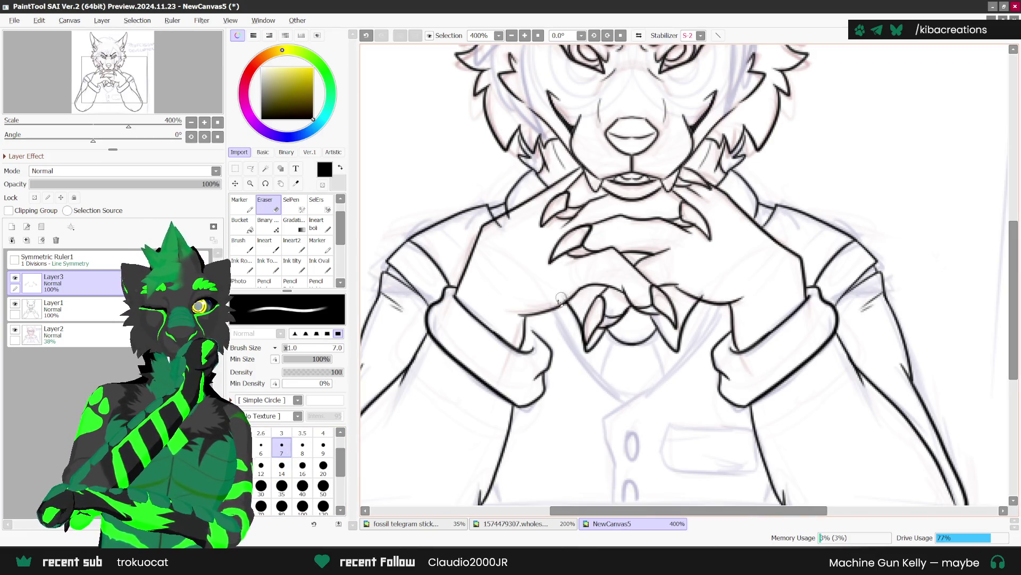
scroll(566, 293, down, 3)
scroll(557, 234, up, 2)
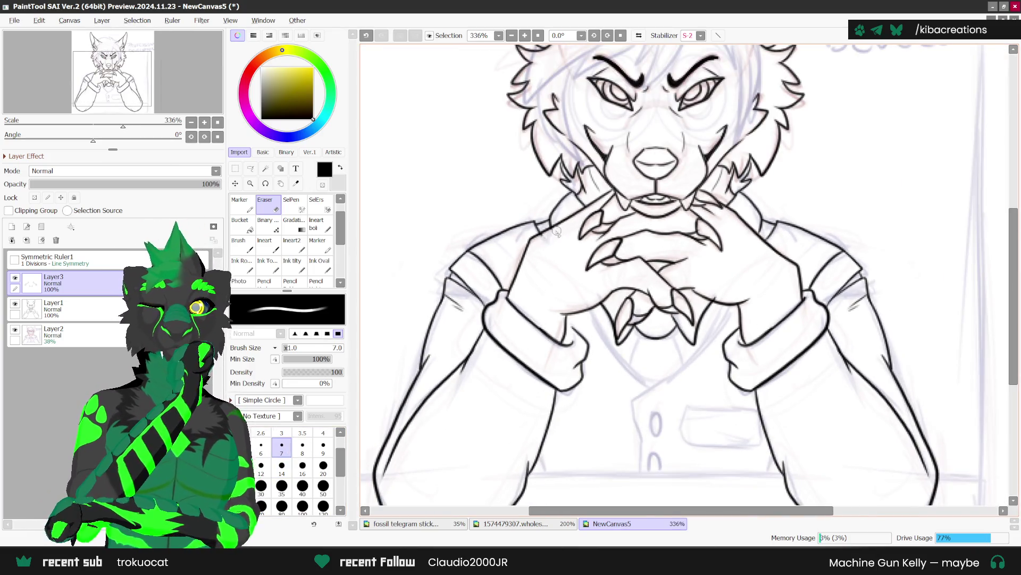
scroll(707, 285, down, 1)
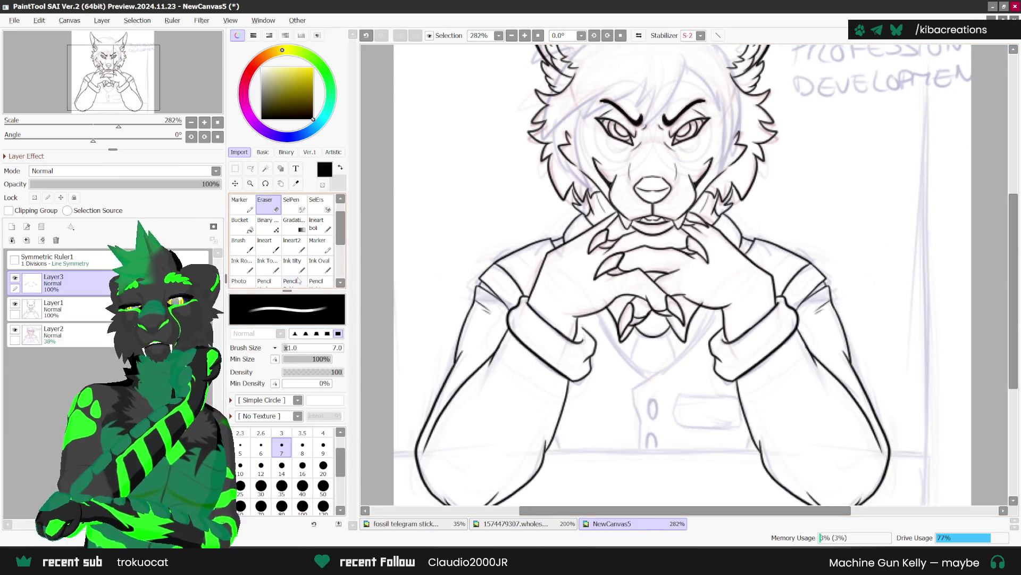
With the plain lineart brush, ink shirt lines beneath the left wrist and down from the right hand.
click(269, 266)
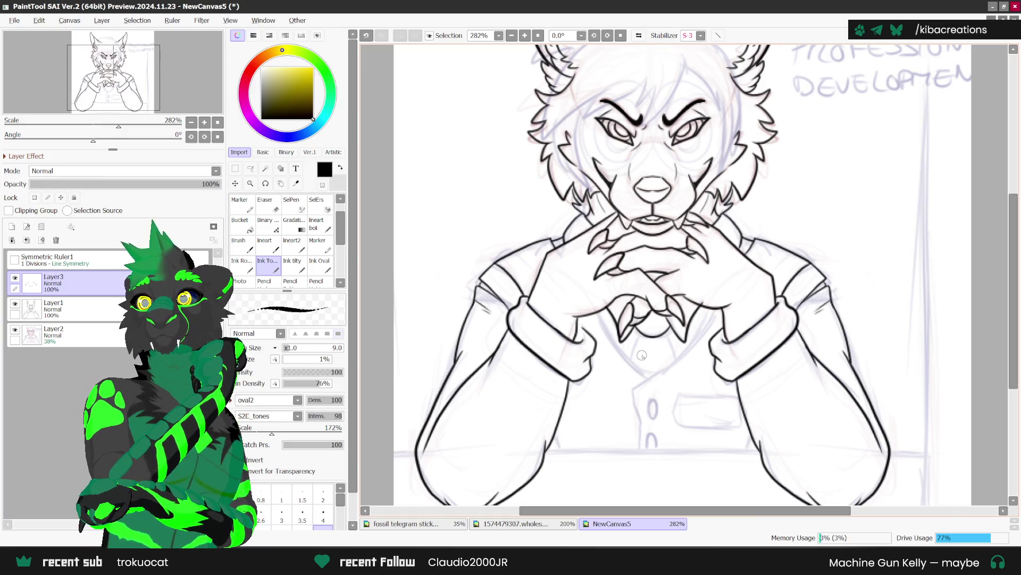
scroll(650, 321, up, 3)
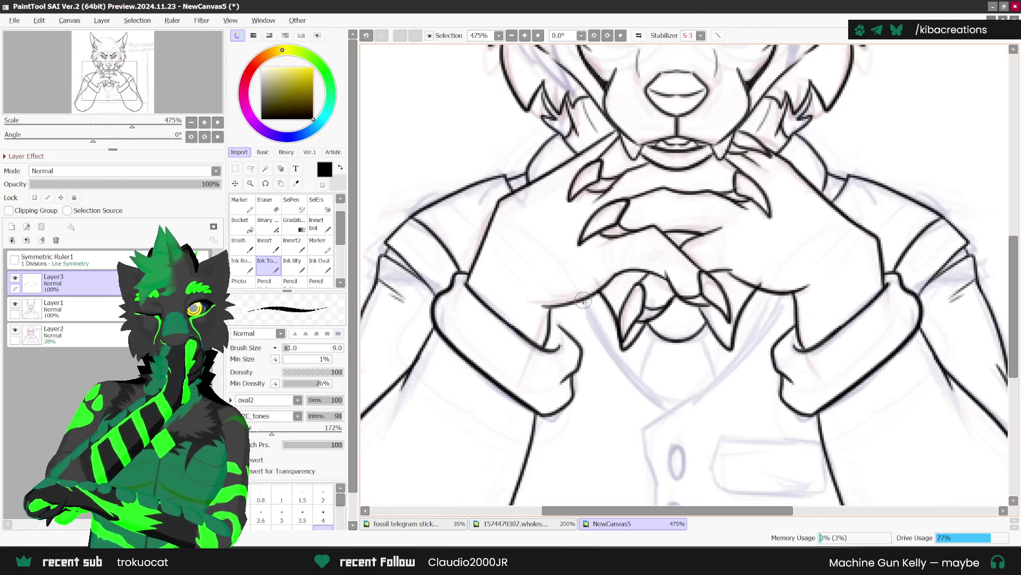
click(269, 246)
mouse_move(583, 299)
mouse_down()
mouse_move(611, 351)
mouse_move(671, 410)
mouse_up()
mouse_move(774, 297)
mouse_down()
mouse_move(761, 325)
mouse_move(647, 423)
mouse_up()
key(ctrl+z)
mouse_move(777, 303)
mouse_down()
mouse_move(680, 405)
mouse_move(642, 421)
mouse_move(662, 437)
mouse_up()
Select the sketch layer Layer2 and add a new layer above it.
scroll(676, 278, down, 1)
scroll(677, 279, down, 1)
scroll(661, 367, up, 2)
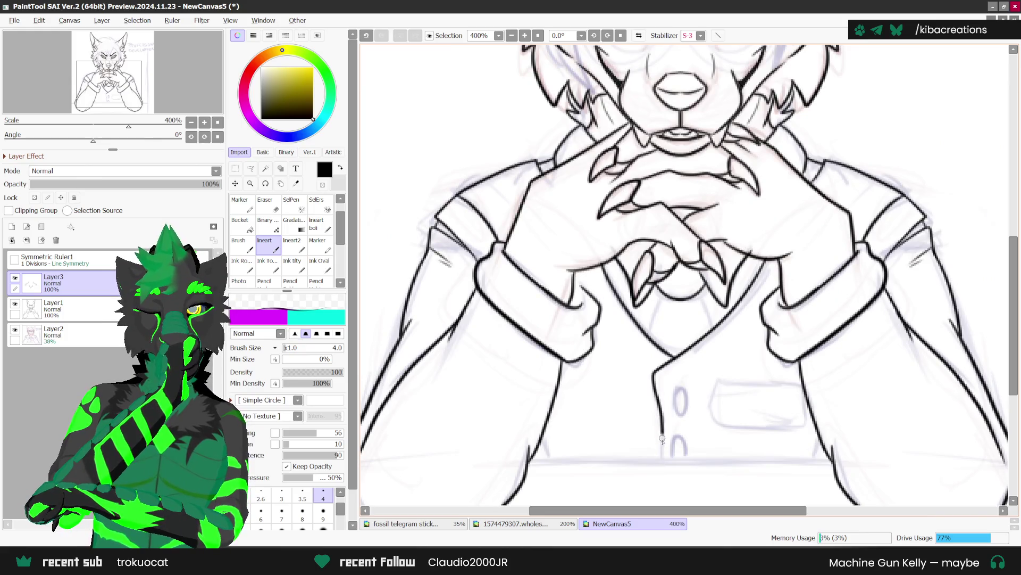
scroll(690, 359, down, 2)
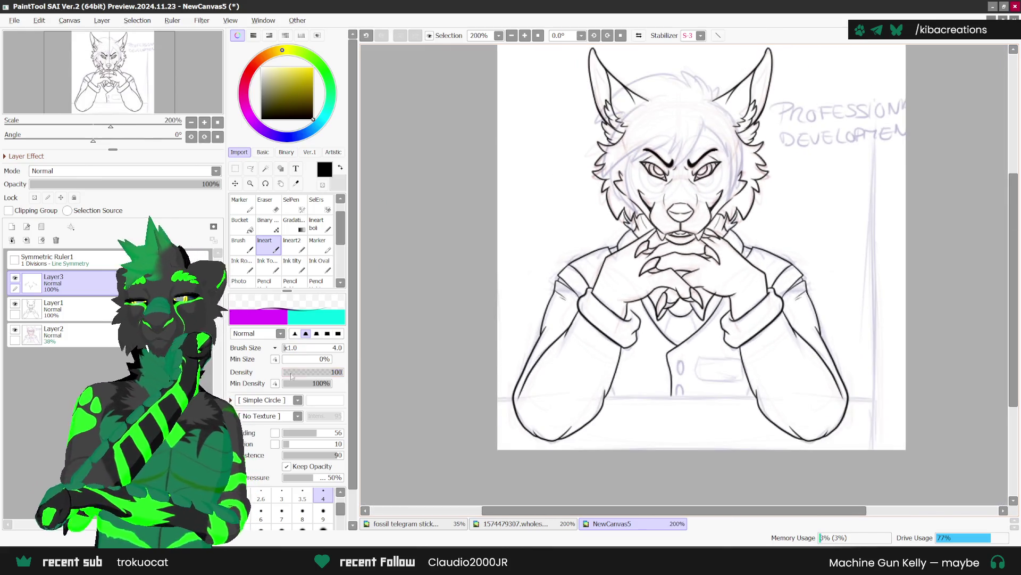
click(53, 335)
click(12, 226)
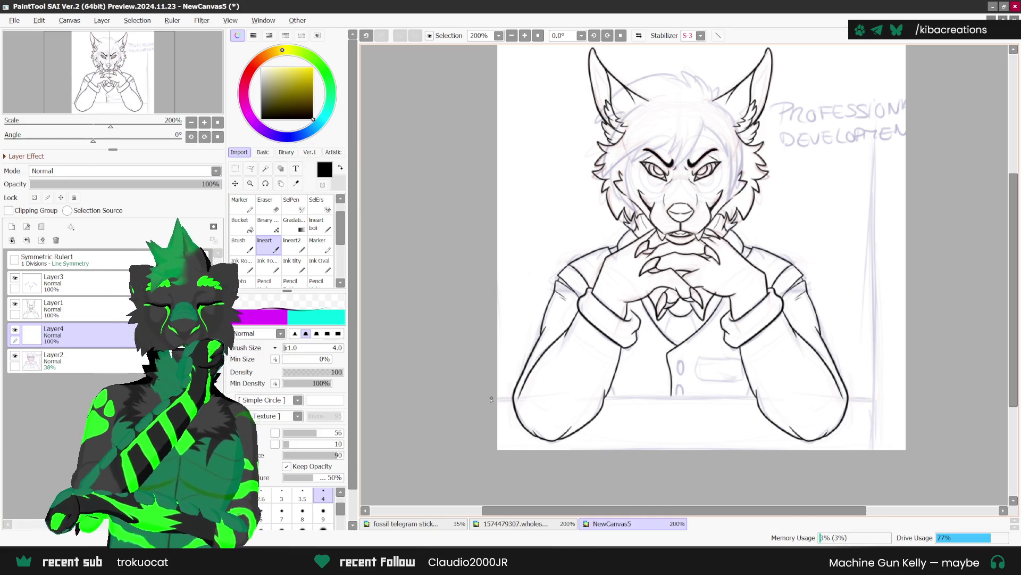
Draw a straight horizontal desk edge line across the canvas, redrawing it after one undo.
shift+click(917, 401)
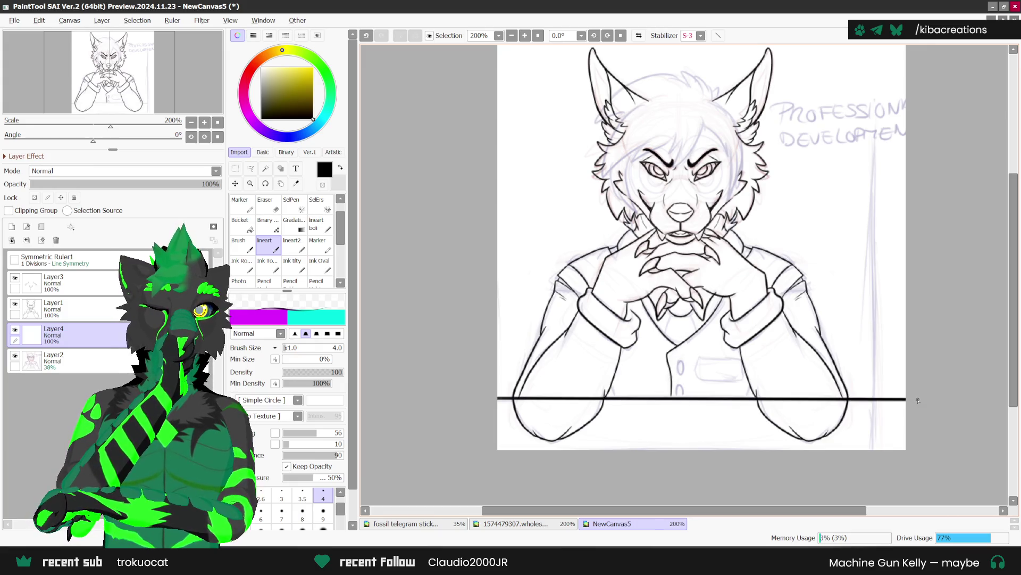
key(ctrl+z)
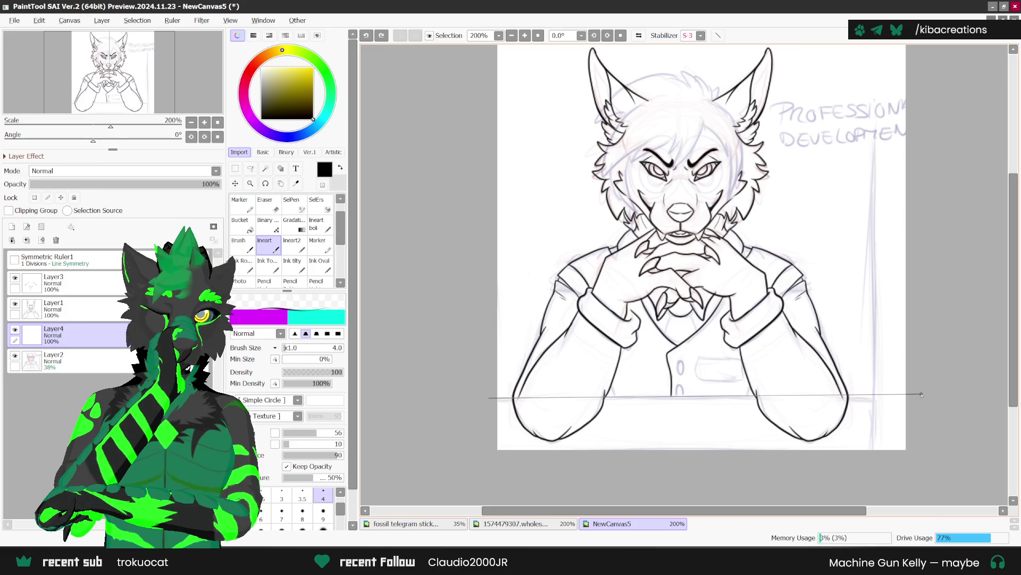
shift+click(922, 395)
Erase the desk line where it crosses the left and right forearms.
key(e)
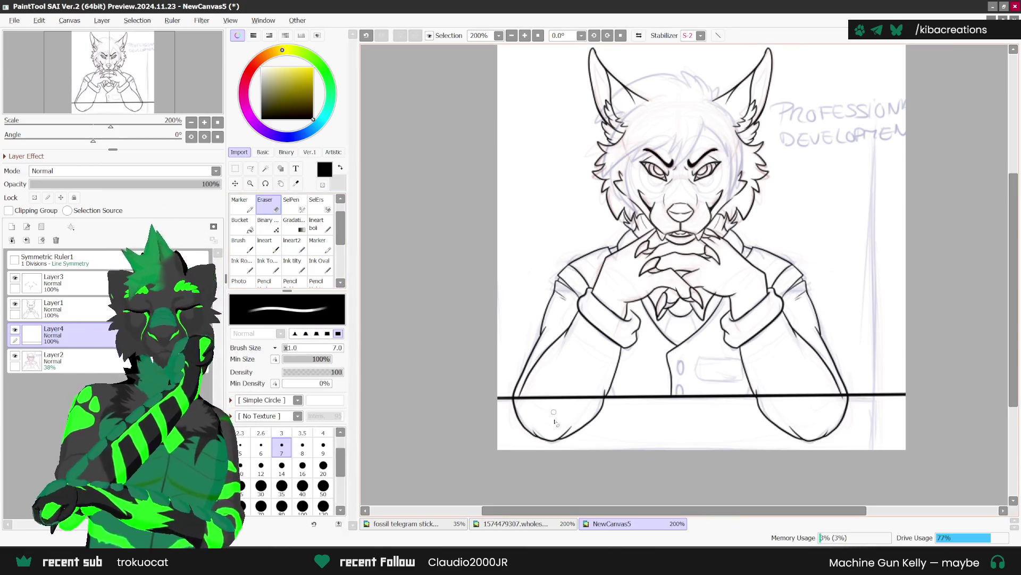
scroll(535, 420, up, 1)
drag(514, 394, 617, 393)
drag(798, 391, 901, 391)
scroll(886, 380, down, 3)
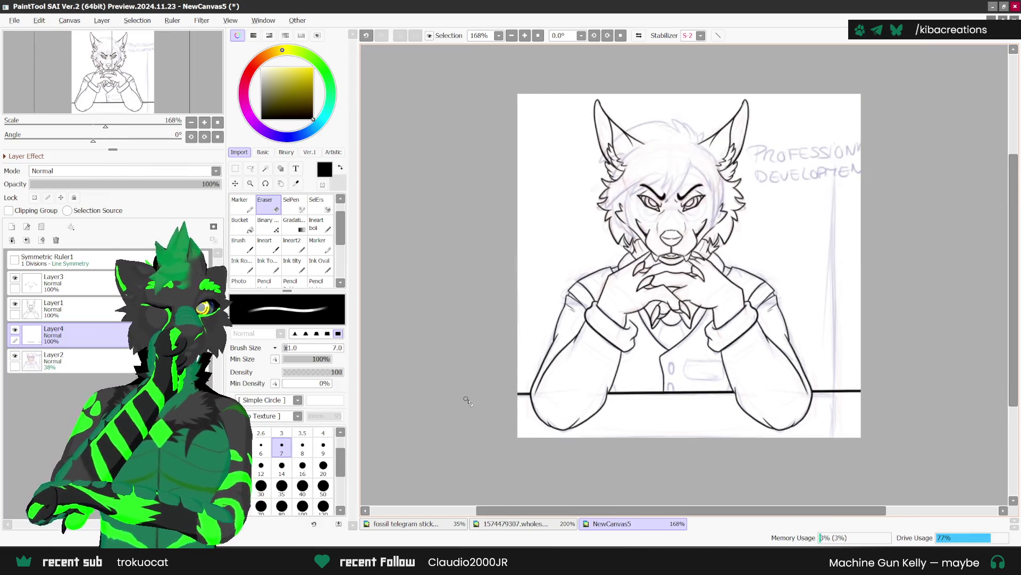
scroll(691, 367, up, 2)
click(269, 264)
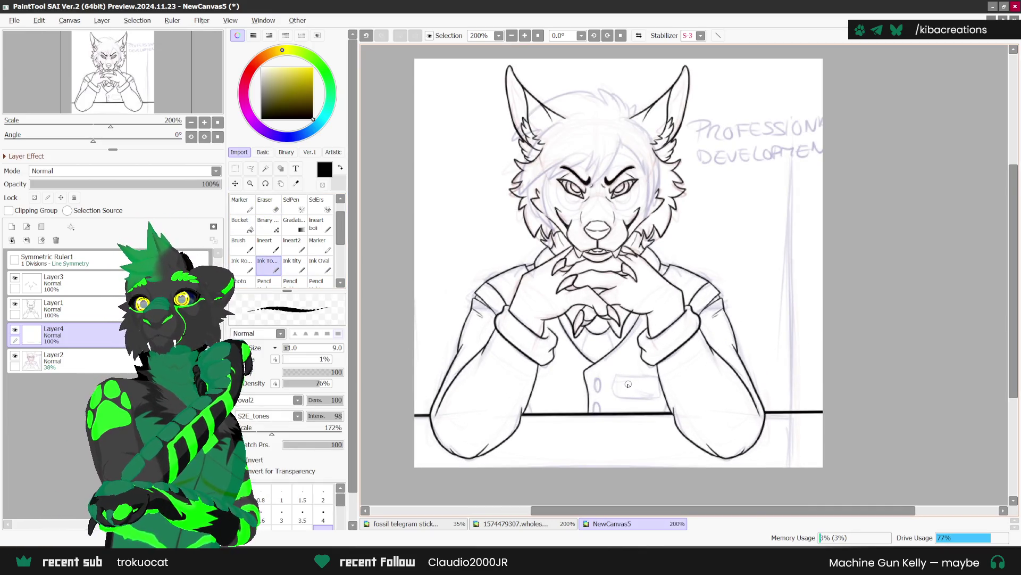
With the lineart brush on Layer4, ink the two jacket buttons and the pocket's top and left edges.
scroll(586, 356, up, 3)
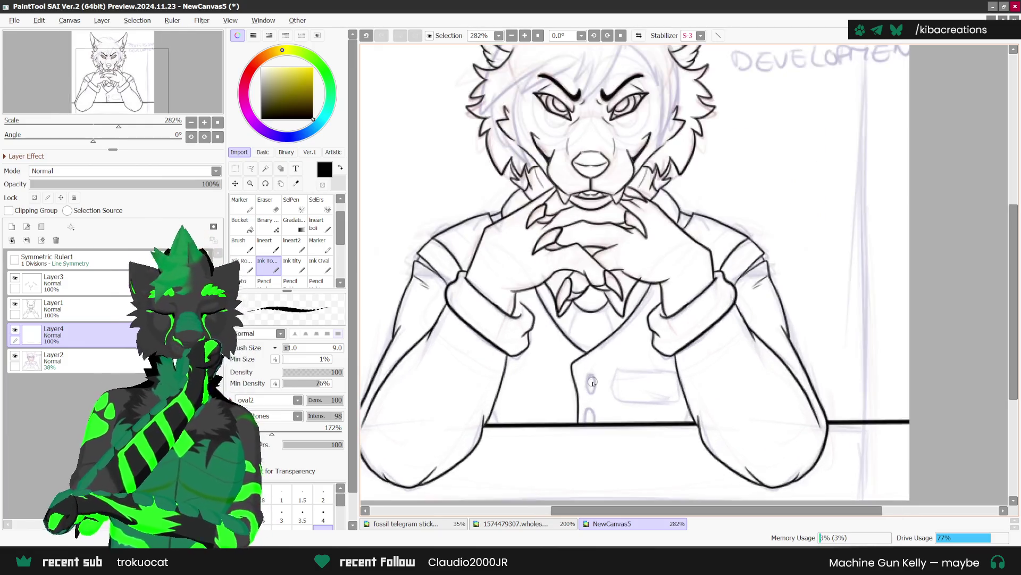
click(270, 243)
scroll(585, 373, up, 2)
mouse_move(581, 364)
mouse_down()
mouse_move(583, 407)
mouse_move(581, 364)
mouse_up()
mouse_move(578, 453)
mouse_down()
mouse_move(589, 426)
mouse_move(597, 456)
mouse_up()
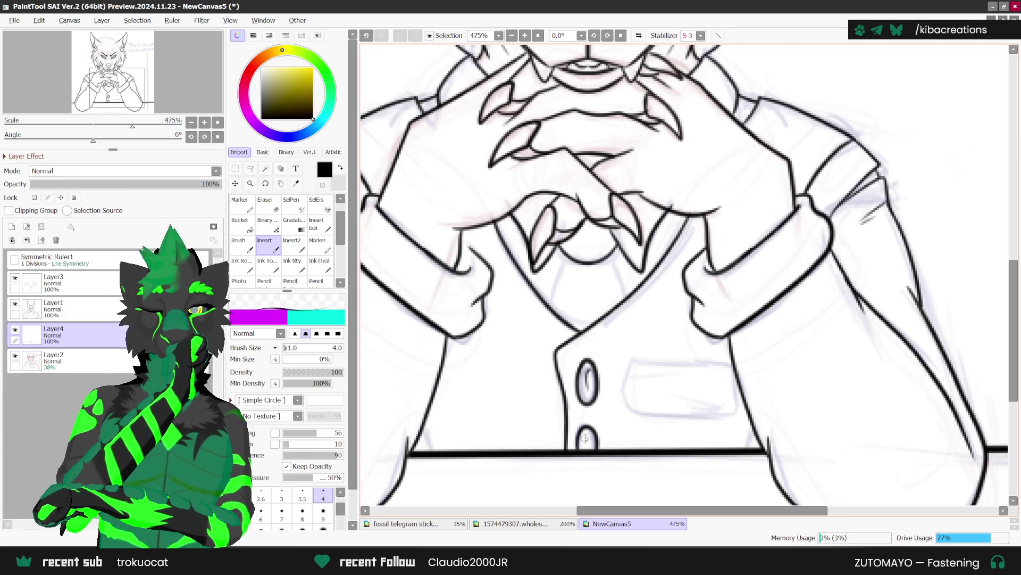
mouse_move(630, 365)
mouse_down()
mouse_move(702, 377)
mouse_move(735, 366)
mouse_move(623, 384)
mouse_move(627, 412)
mouse_move(703, 421)
mouse_move(752, 403)
mouse_up()
On Layer1, ink a mirrored line below the collar using symmetry.
scroll(751, 436, down, 1)
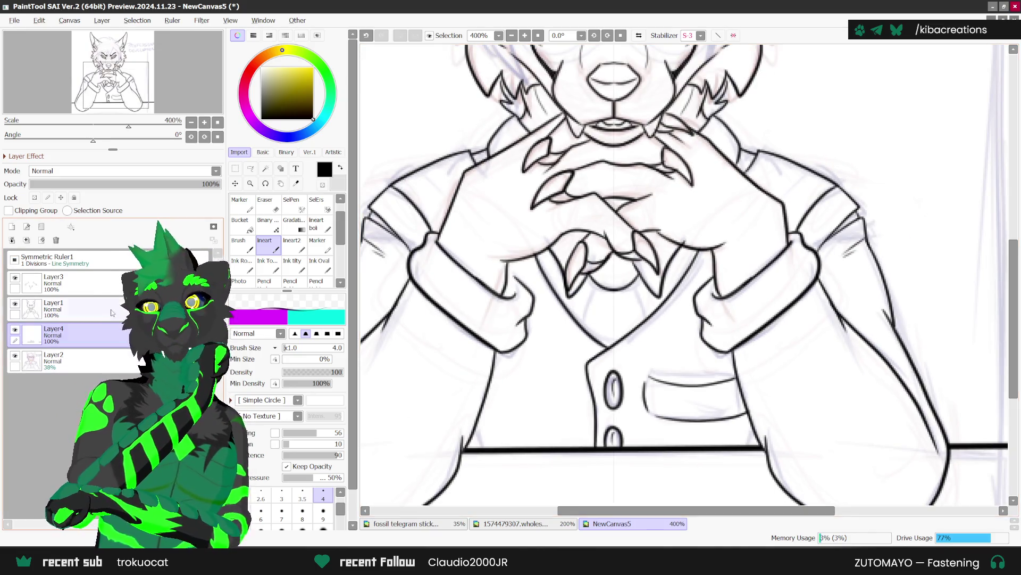
ctrl+shift+click(490, 449)
scroll(480, 431, down, 4)
scroll(581, 364, up, 4)
drag(581, 364, 573, 402)
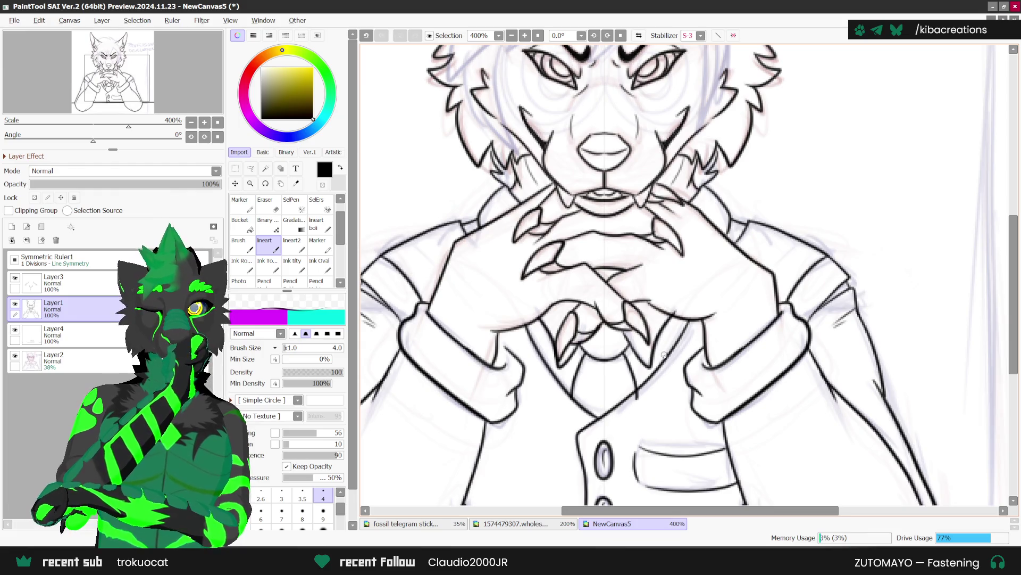
Turn Symmetric Ruler1 off and switch to the eraser.
click(14, 259)
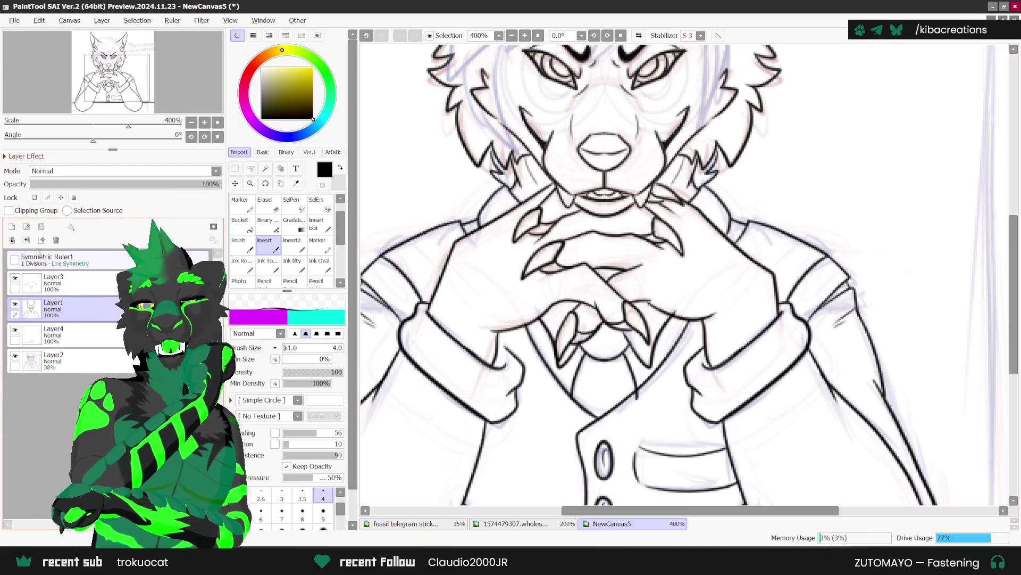
click(271, 205)
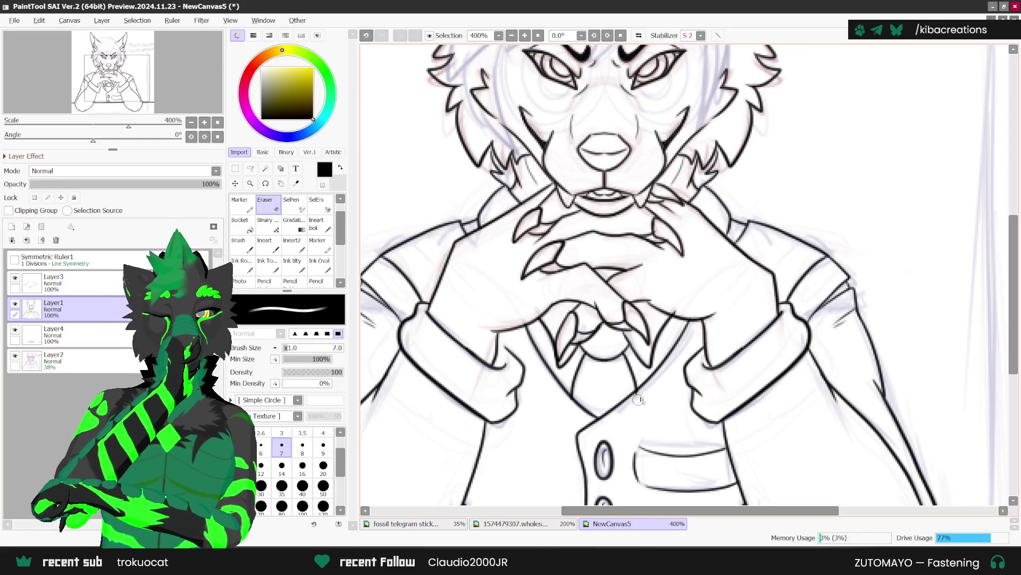
scroll(638, 401, down, 5)
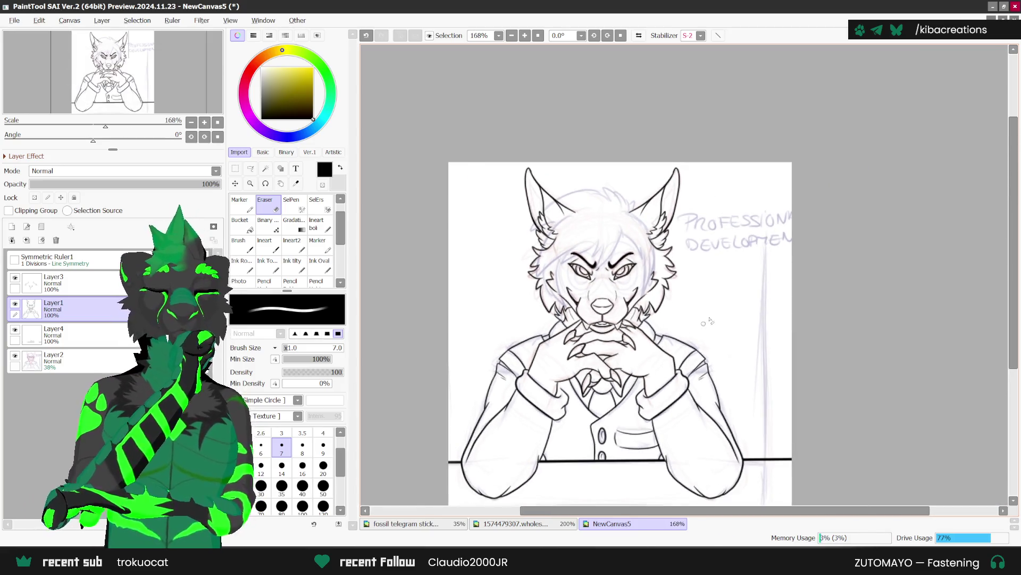
scroll(655, 300, down, 1)
scroll(661, 369, up, 1)
scroll(604, 322, down, 1)
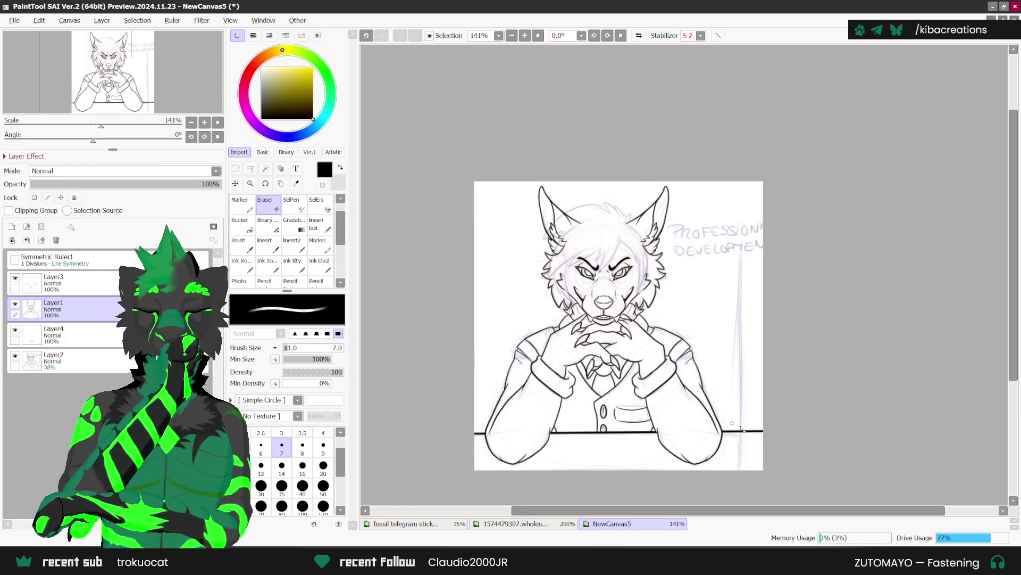
scroll(734, 426, up, 2)
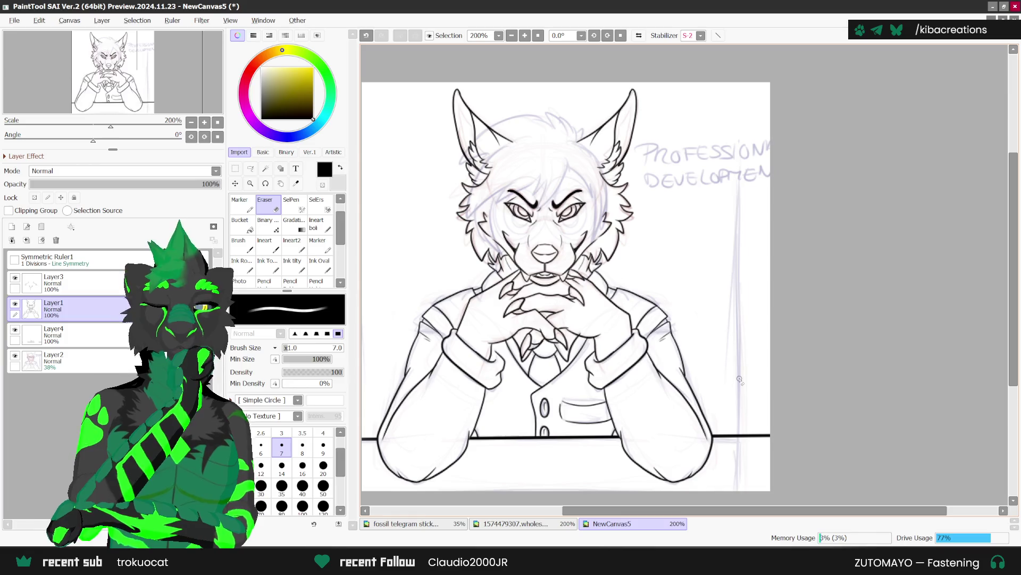
Turn Symmetric Ruler1 back on and return to the lineart brush.
click(14, 260)
click(267, 245)
scroll(433, 309, up, 1)
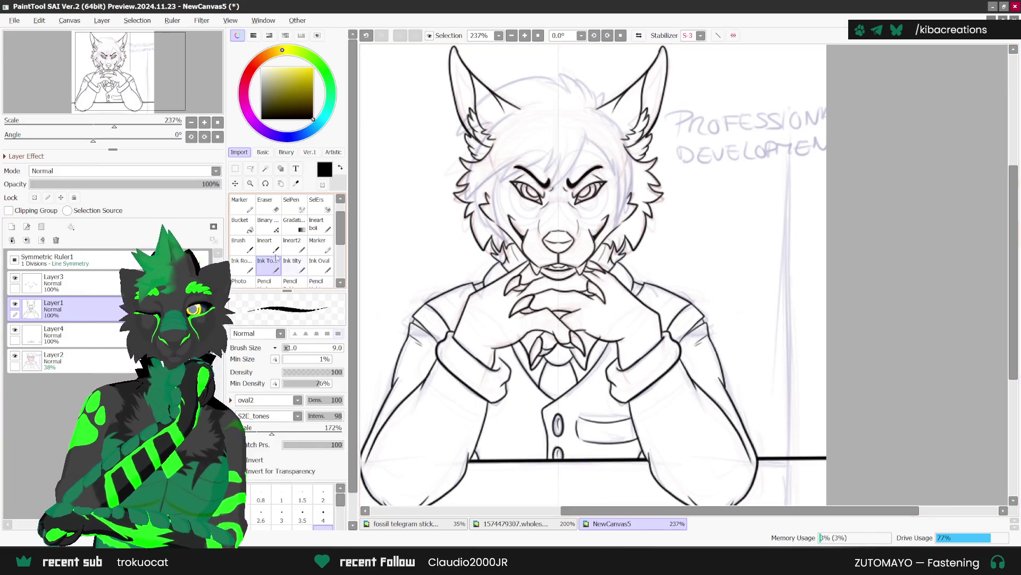
scroll(431, 307, up, 2)
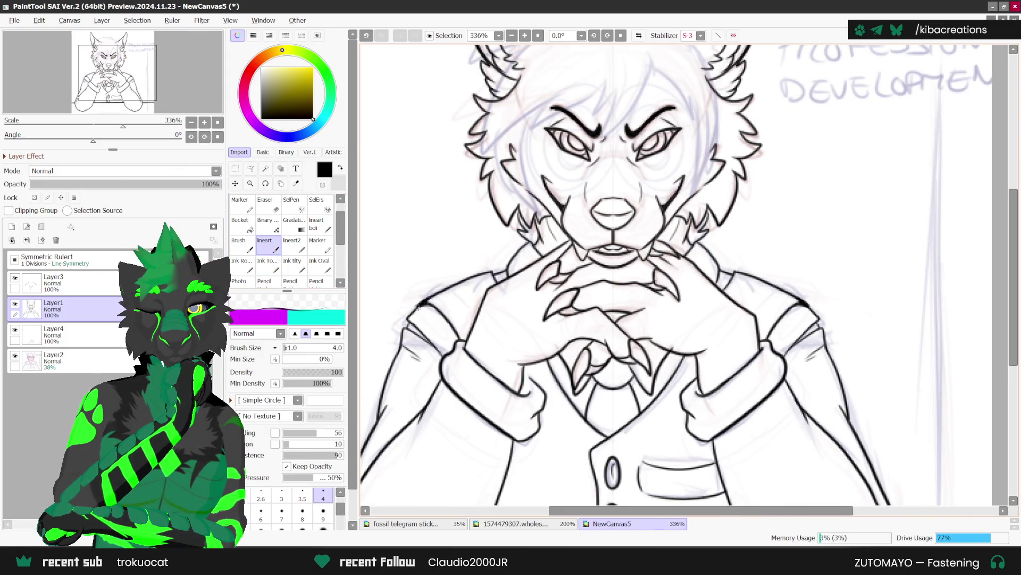
scroll(439, 307, down, 2)
scroll(465, 246, down, 3)
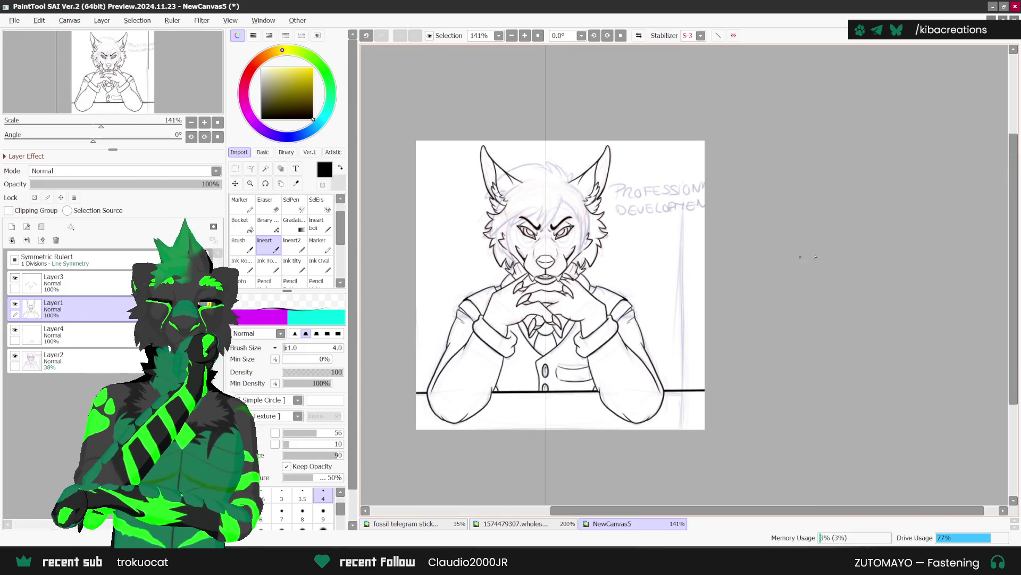